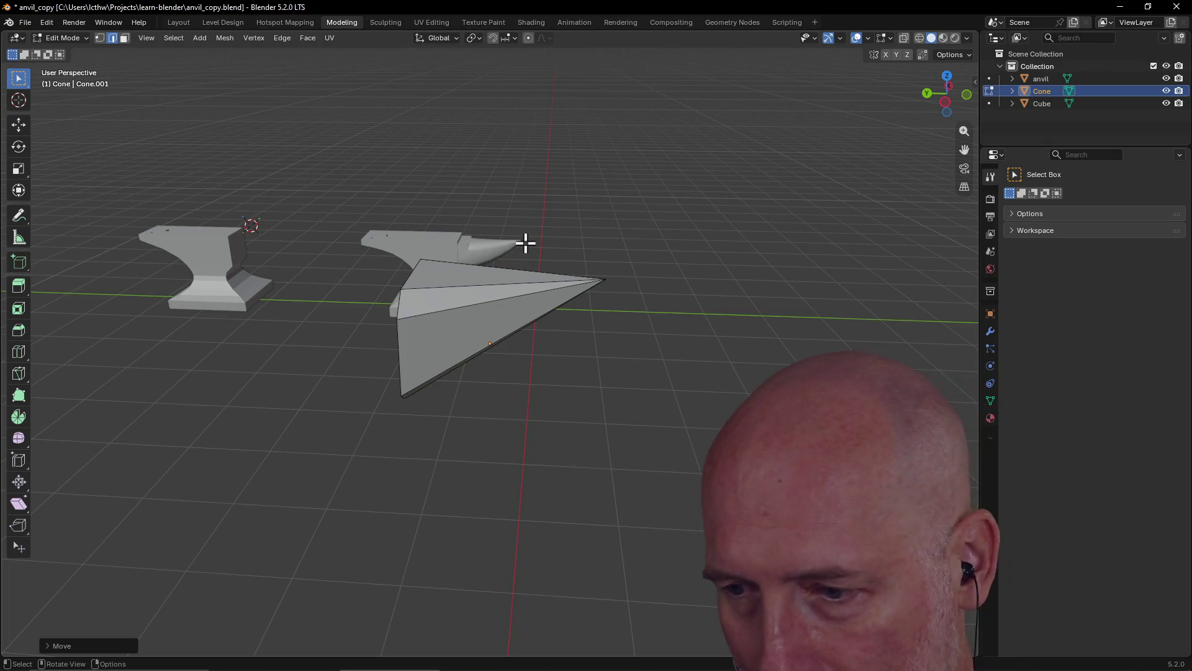
- In Face select mode, select one side face of the cone horn and switch to the Knife tool
scroll(631, 285, "up", 2)
middle_click_drag(632, 290, 713, 294)
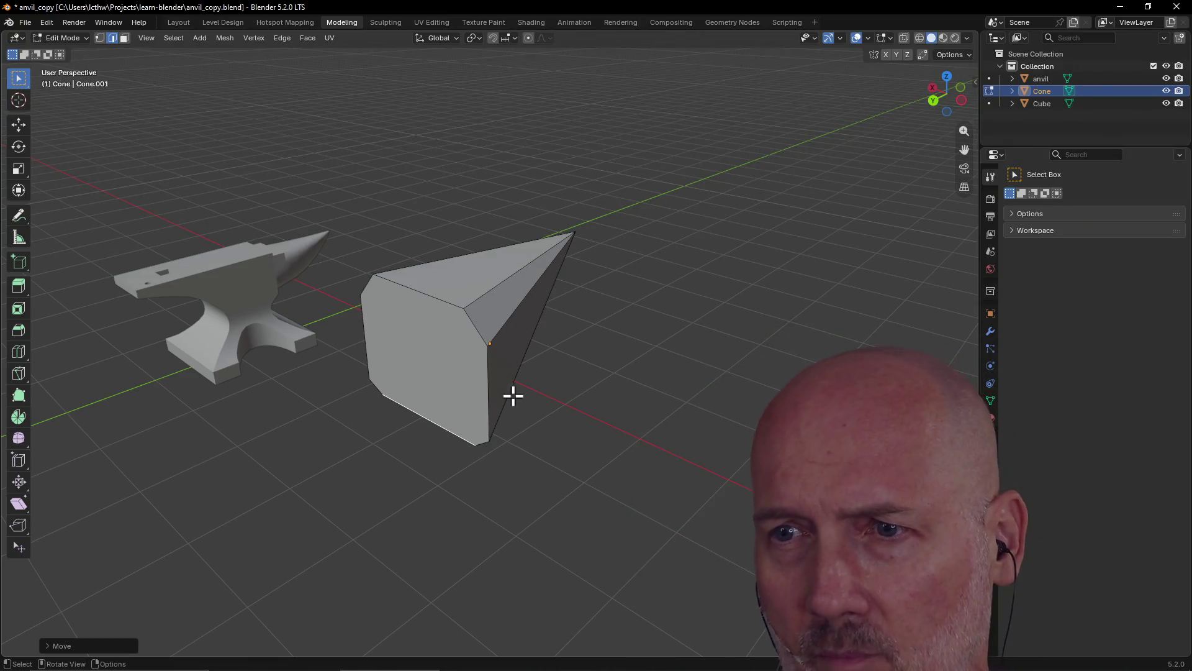
mouse_move(518, 308)
middle_mouse_down()
mouse_move(338, 269)
mouse_move(436, 314)
mouse_move(436, 301)
mouse_move(445, 349)
middle_mouse_up()
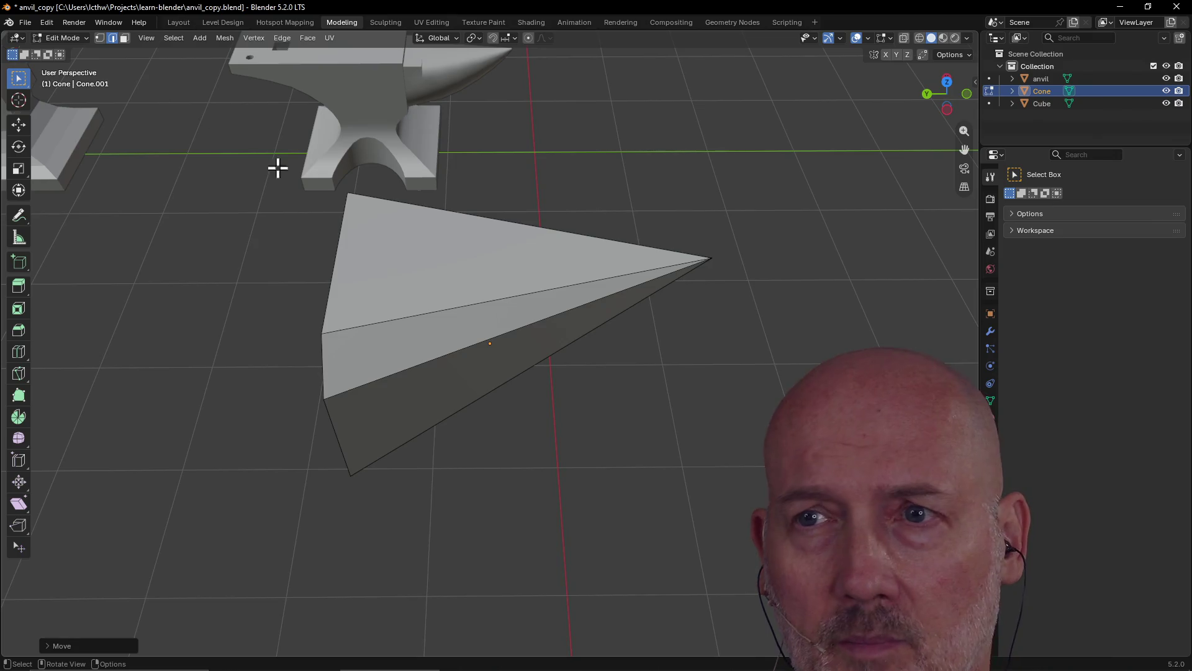
left_click(124, 38)
mouse_move(341, 224)
middle_mouse_down()
mouse_move(346, 186)
mouse_move(405, 288)
middle_mouse_up()
left_click(494, 341)
mouse_move(494, 341)
middle_mouse_down()
mouse_move(541, 295)
mouse_move(540, 348)
mouse_move(499, 324)
mouse_move(497, 274)
mouse_move(498, 317)
middle_mouse_up()
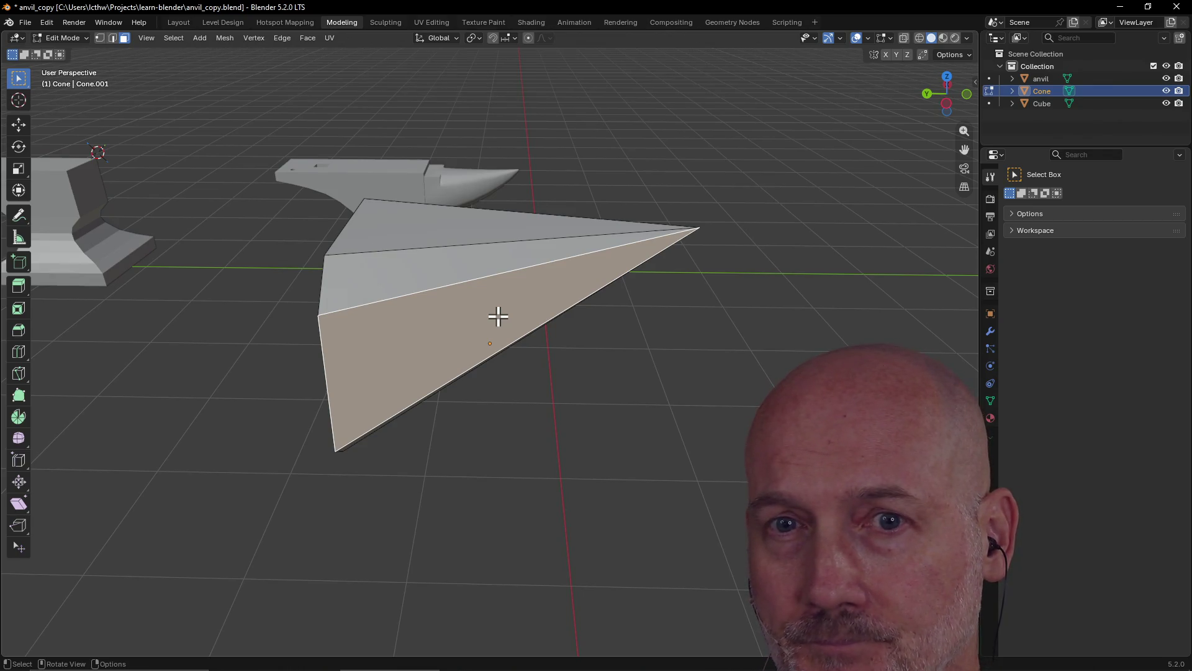
left_click(19, 373)
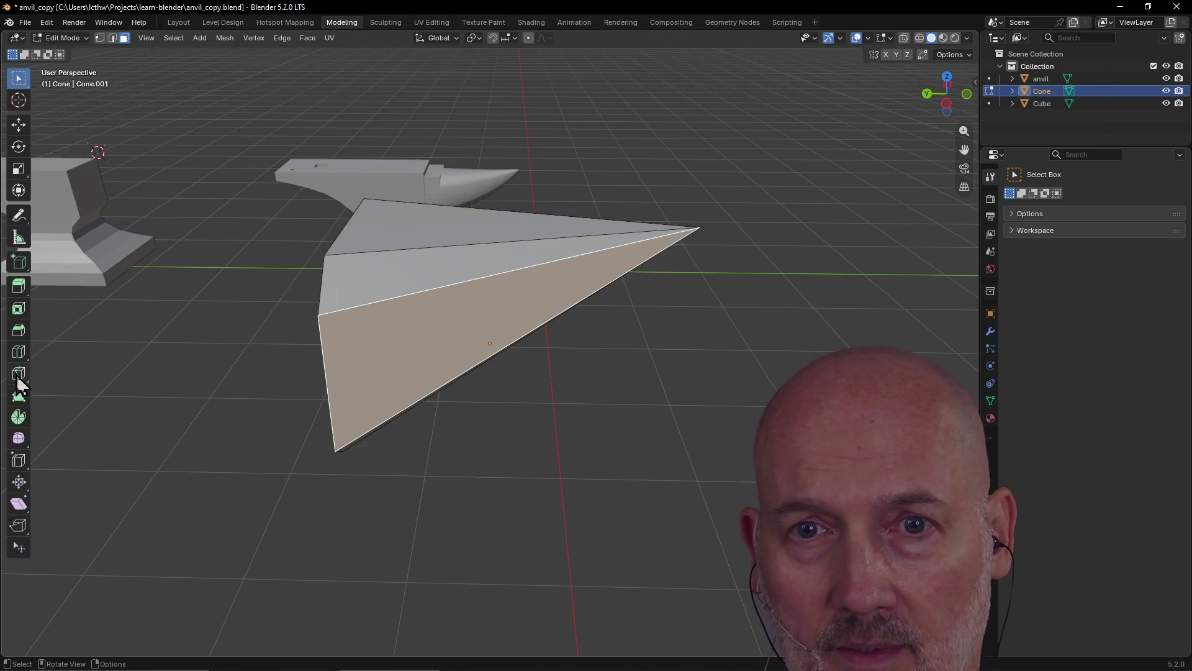
- Start a knife cut on the cone's side, then cancel it
mouse_move(456, 348)
middle_mouse_down()
mouse_move(575, 189)
mouse_move(562, 189)
middle_mouse_up()
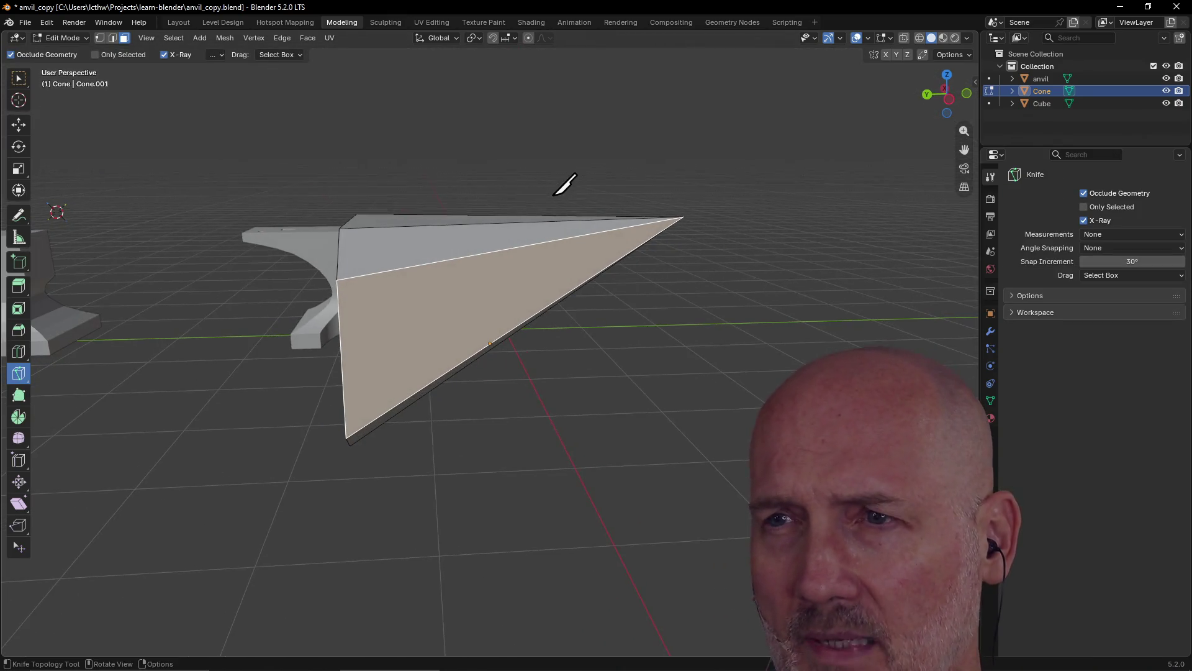
left_click(581, 174)
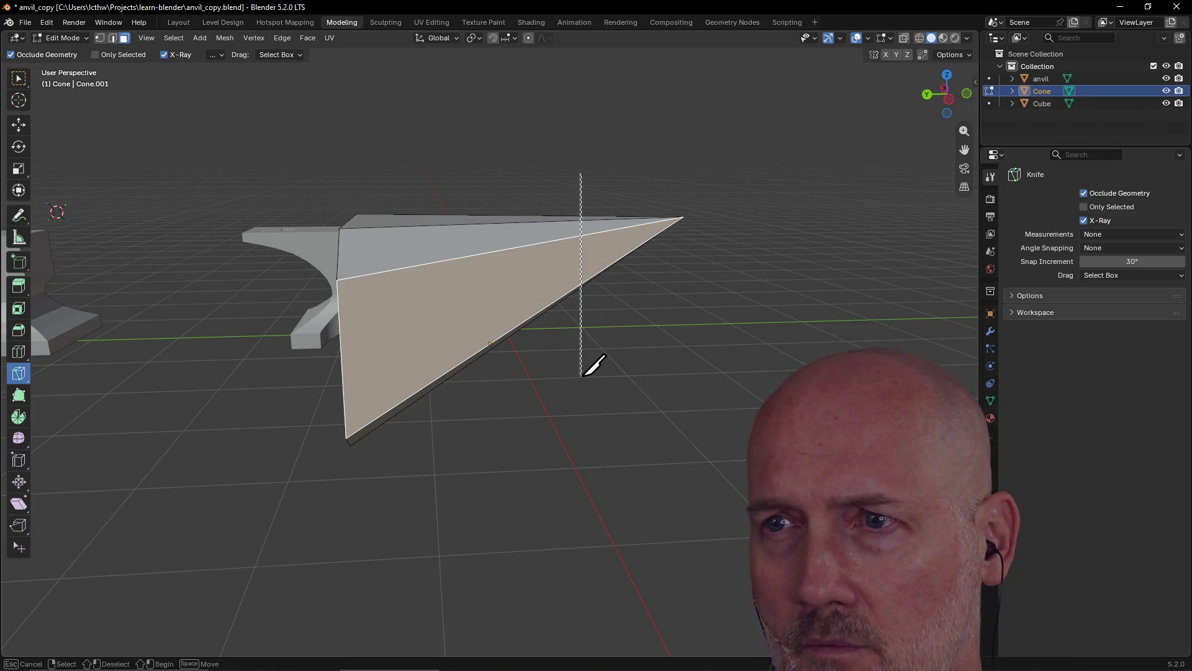
key("Escape")
- Knife-cut an edge from the cone's top edge down its side, then begin a second cut
mouse_move(581, 211)
middle_mouse_down()
mouse_move(570, 246)
mouse_move(571, 194)
middle_mouse_up()
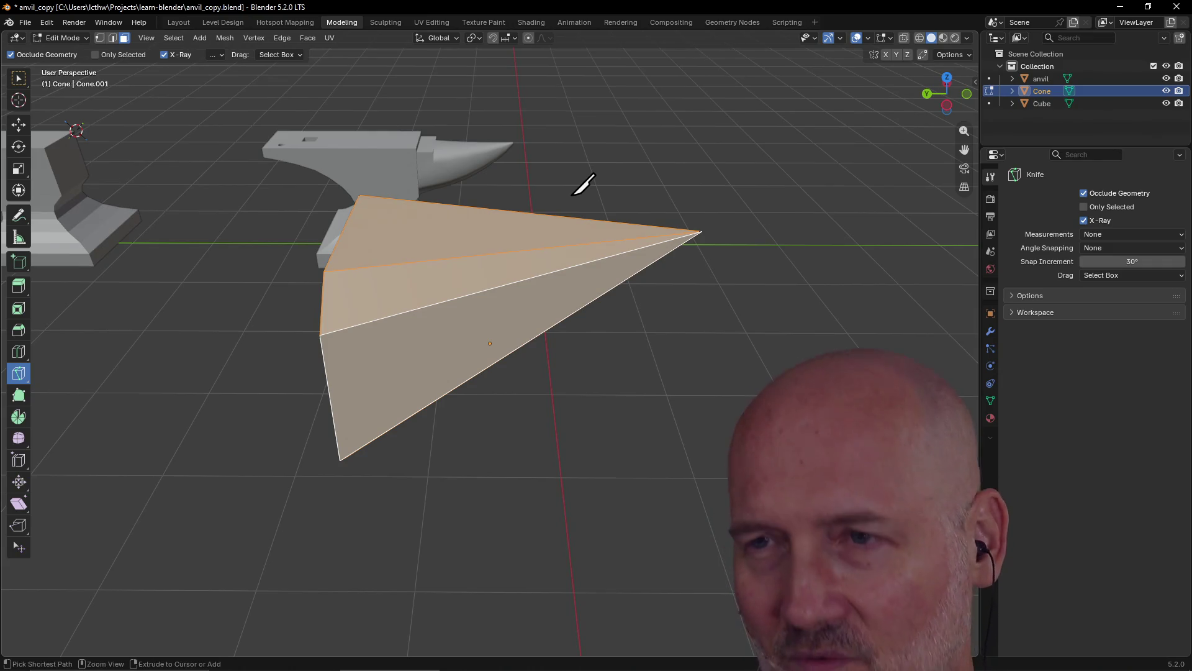
left_click(578, 218)
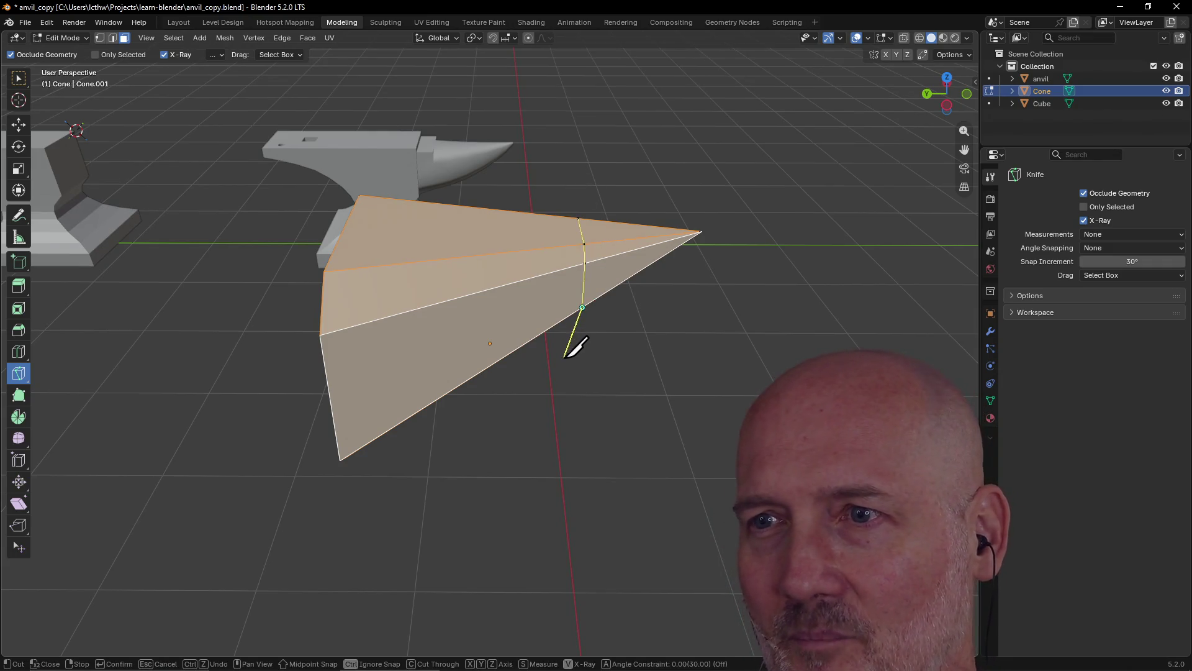
mouse_move(575, 345)
middle_mouse_down()
mouse_move(559, 298)
mouse_move(418, 354)
mouse_move(527, 321)
mouse_move(553, 397)
mouse_move(568, 341)
mouse_move(545, 319)
mouse_move(404, 325)
mouse_move(352, 349)
mouse_move(304, 334)
middle_mouse_up()
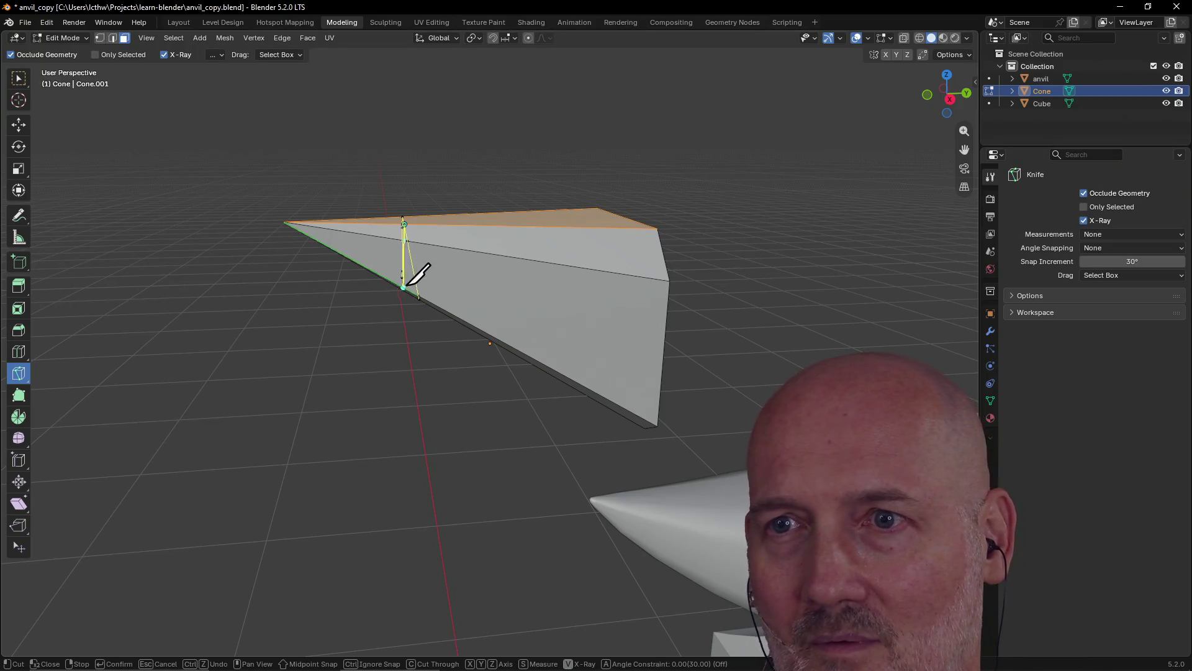
key("Return")
mouse_move(386, 282)
middle_mouse_down()
mouse_move(610, 328)
mouse_move(643, 267)
middle_mouse_up()
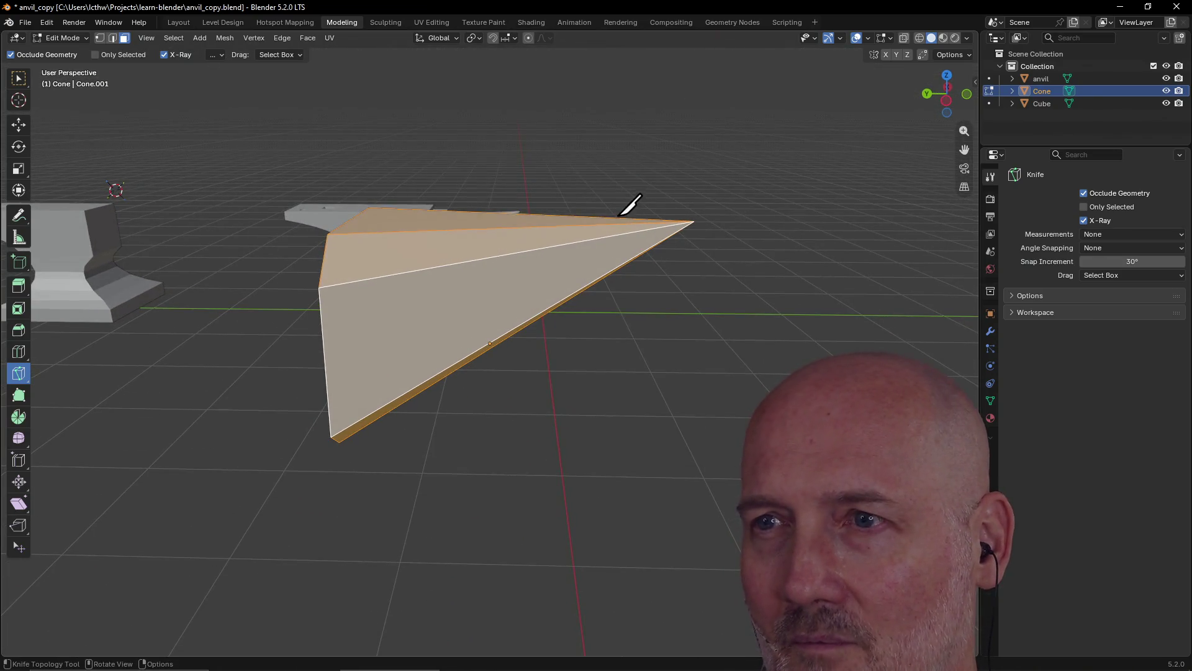
left_click(598, 224)
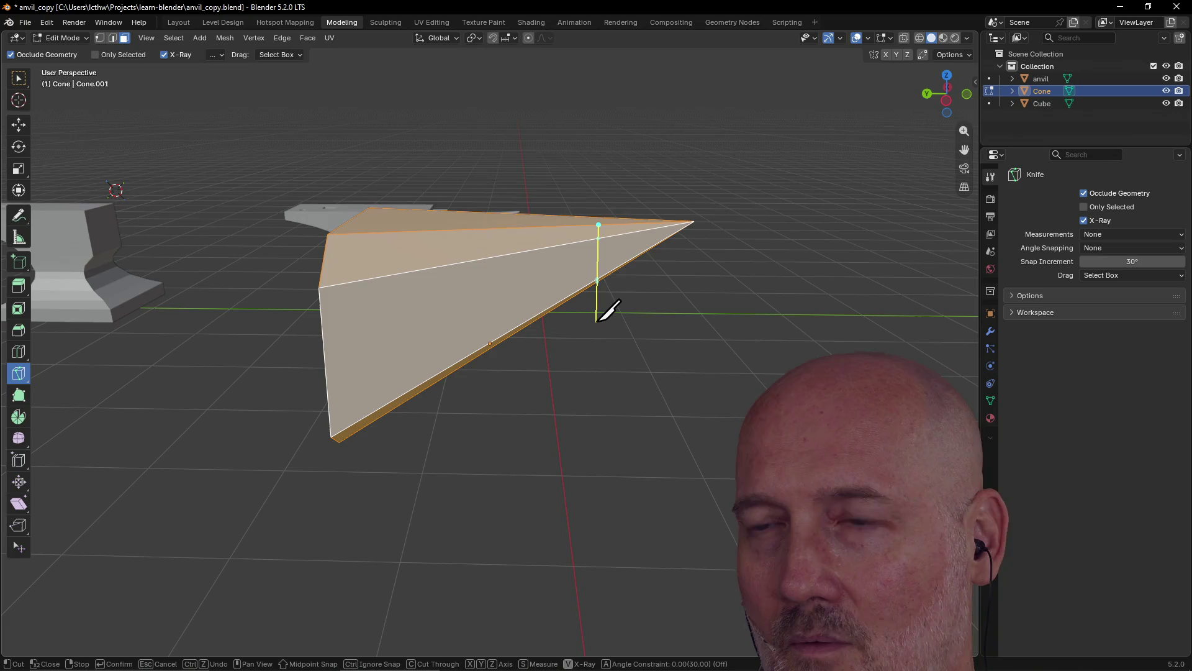
mouse_move(649, 295)
middle_mouse_down()
mouse_move(639, 284)
mouse_move(516, 296)
mouse_move(417, 332)
mouse_move(402, 321)
mouse_move(412, 288)
middle_mouse_up()
left_click(375, 238)
mouse_move(418, 200)
middle_mouse_down()
mouse_move(418, 112)
mouse_move(408, 182)
mouse_move(591, 194)
mouse_move(578, 230)
middle_mouse_up()
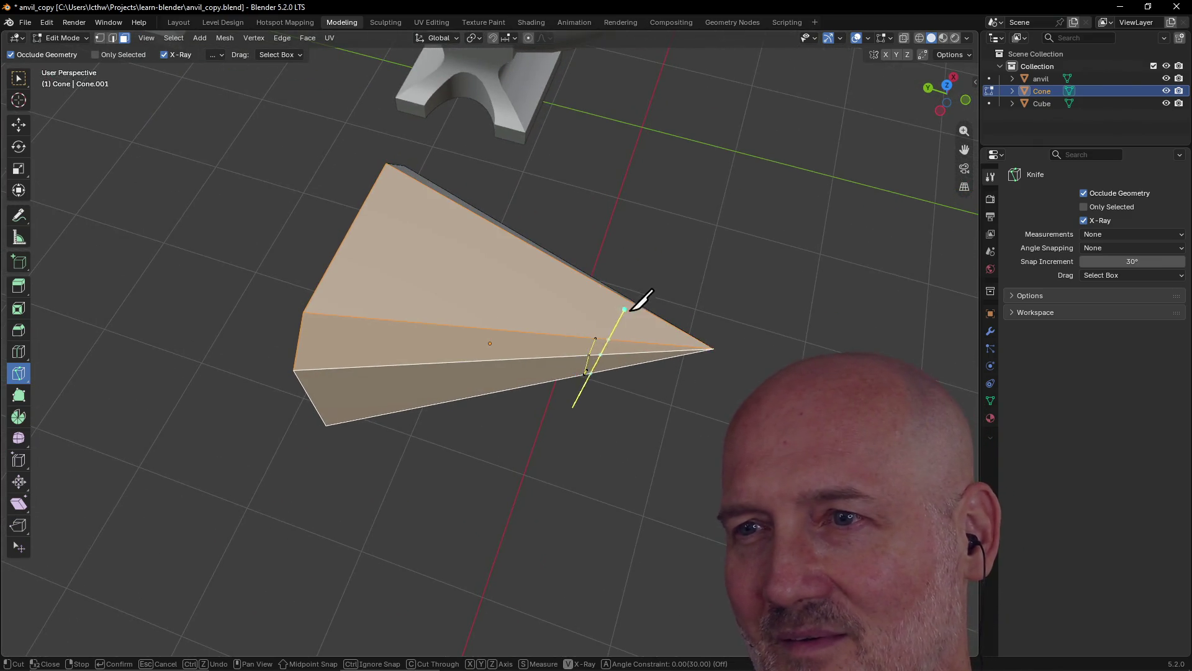
mouse_move(587, 415)
middle_mouse_down()
mouse_move(631, 267)
mouse_move(561, 404)
middle_mouse_up()
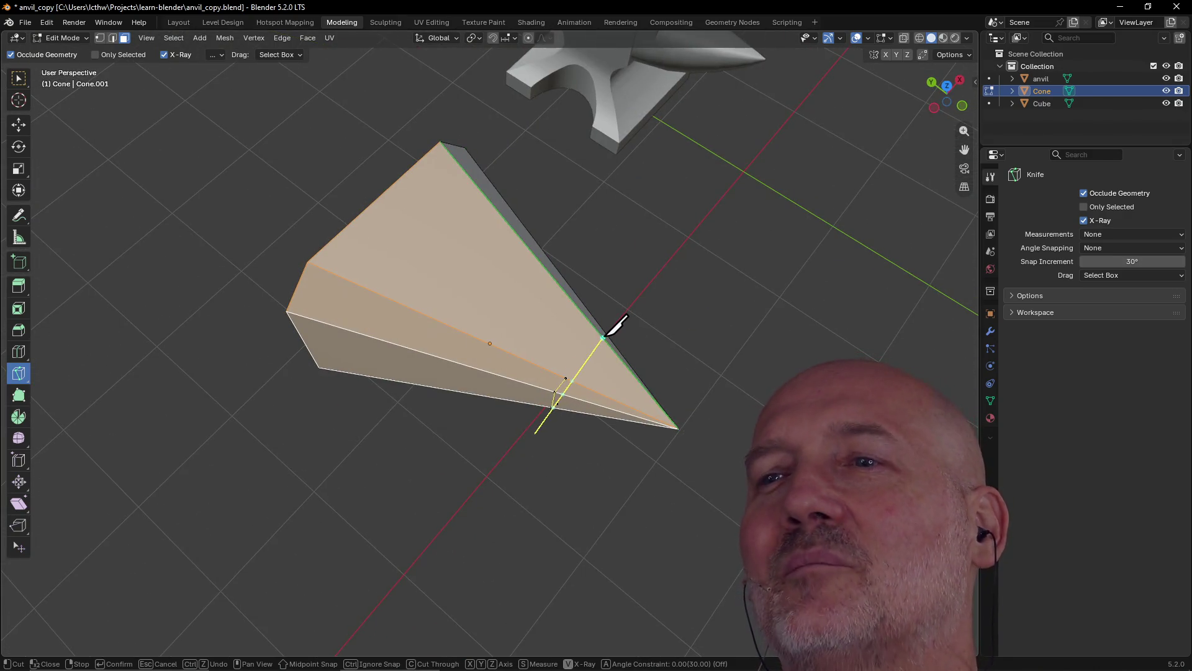
middle_click_drag(605, 335, 646, 342)
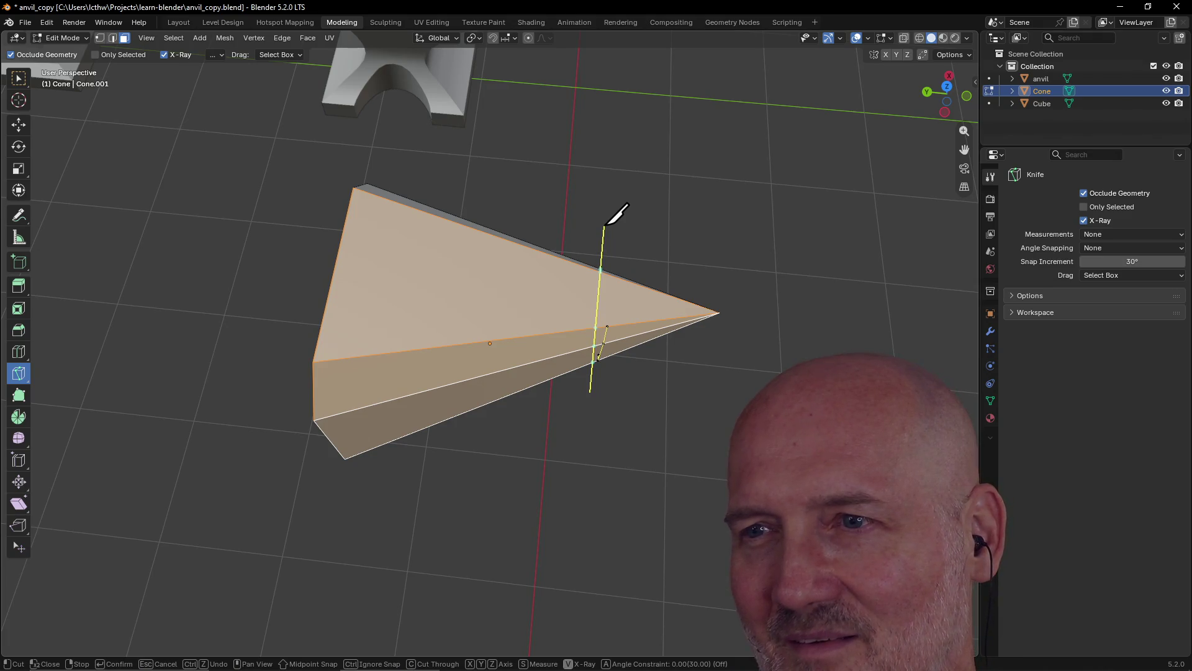
key("Escape")
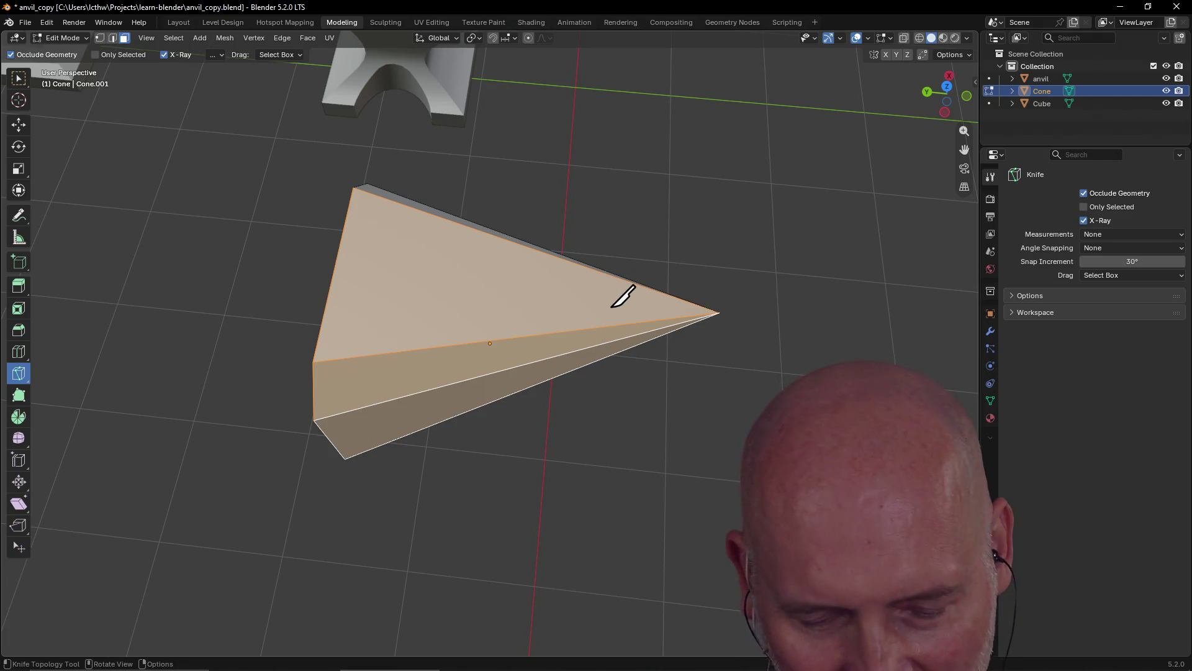
left_click(608, 222)
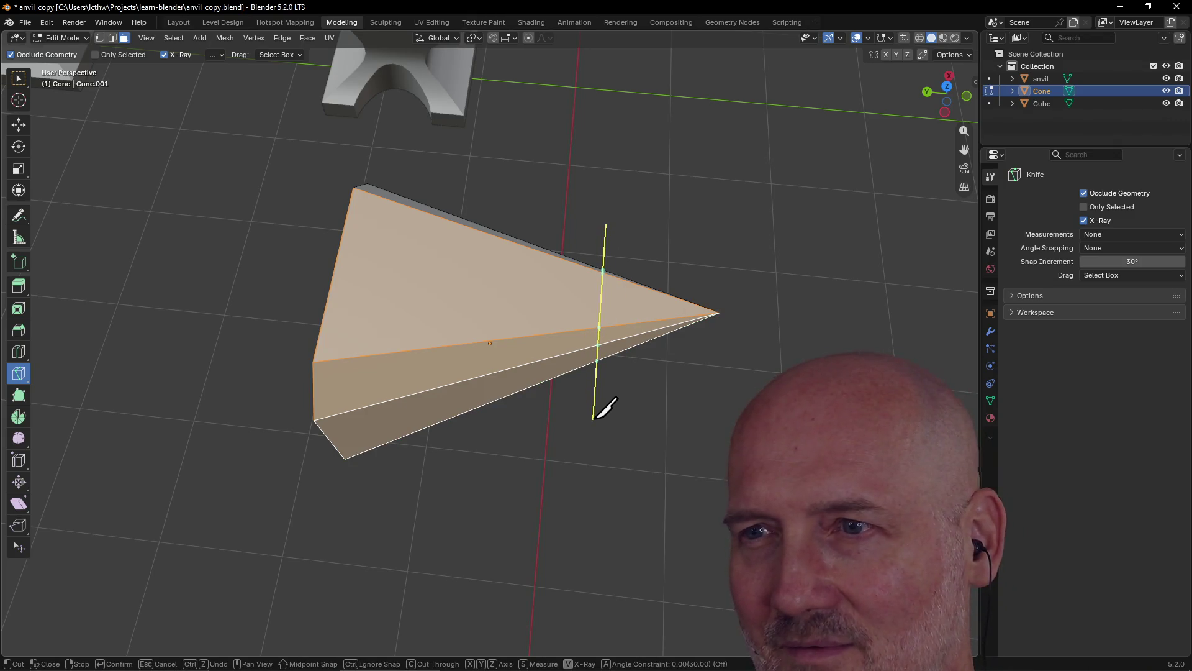
mouse_move(593, 418)
middle_mouse_down()
mouse_move(602, 315)
mouse_move(455, 301)
mouse_move(360, 333)
mouse_move(319, 402)
mouse_move(368, 399)
mouse_move(410, 309)
mouse_move(601, 221)
mouse_move(618, 239)
mouse_move(599, 251)
middle_mouse_up()
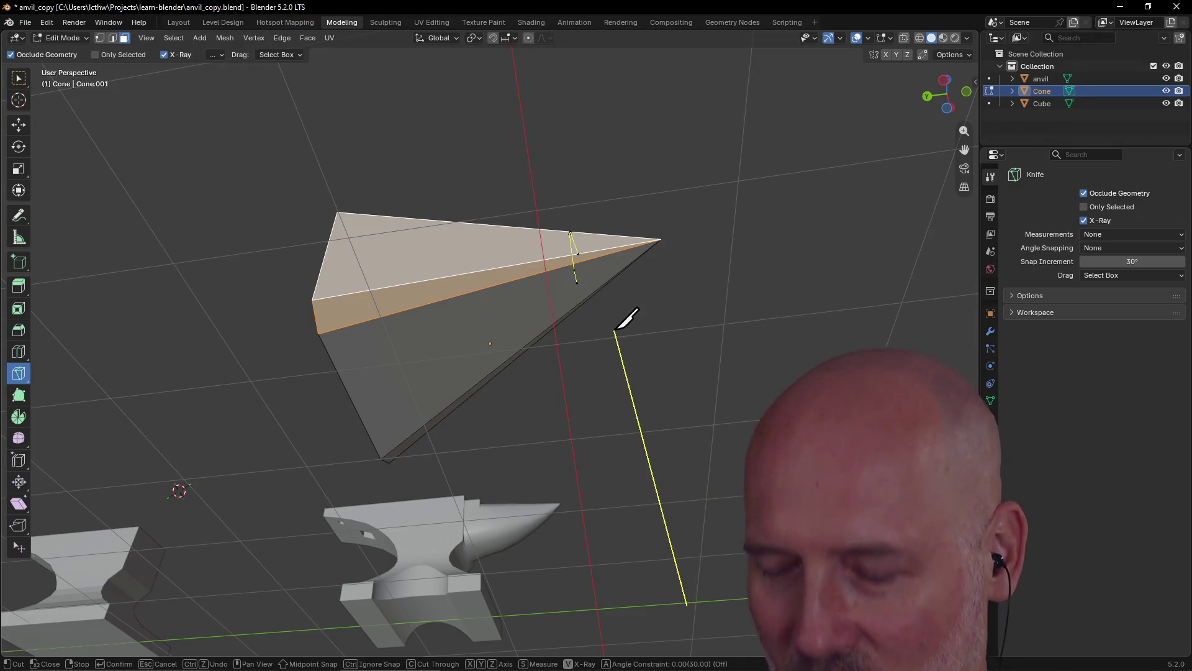
key("Return")
mouse_move(621, 253)
middle_mouse_down()
mouse_move(617, 223)
mouse_move(583, 312)
mouse_move(596, 357)
mouse_move(620, 367)
mouse_move(643, 416)
middle_mouse_up()
key("ctrl+z")
key("grave")
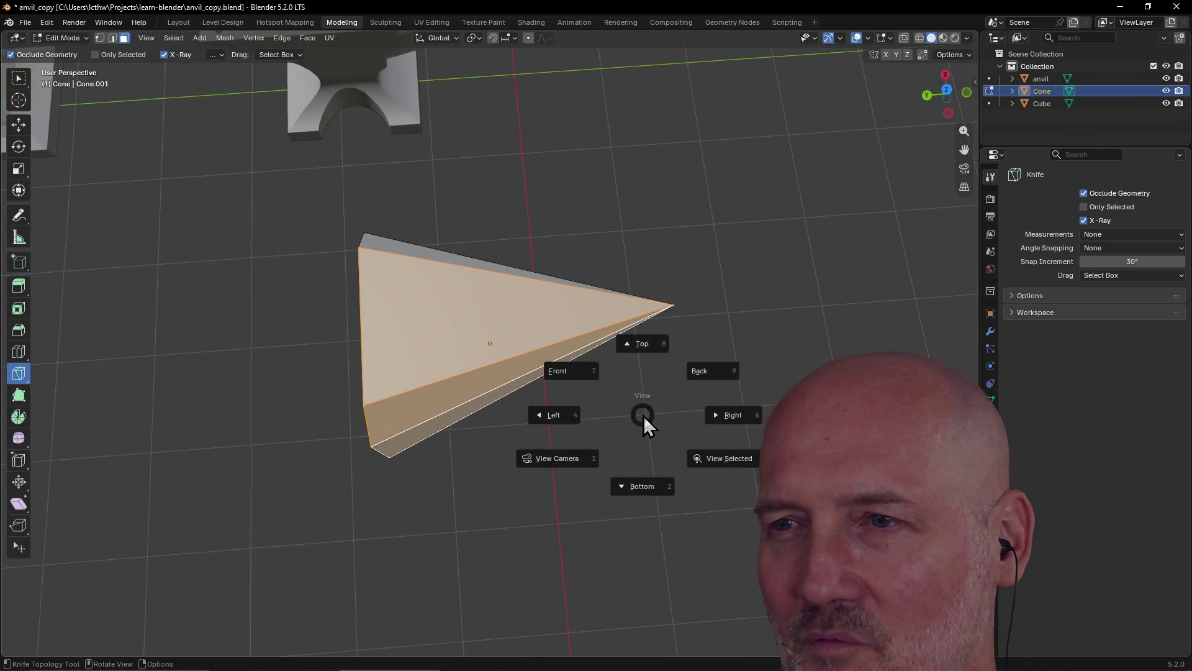
- From Top view, start a straight knife cut across the cone near its tip
left_click(644, 349)
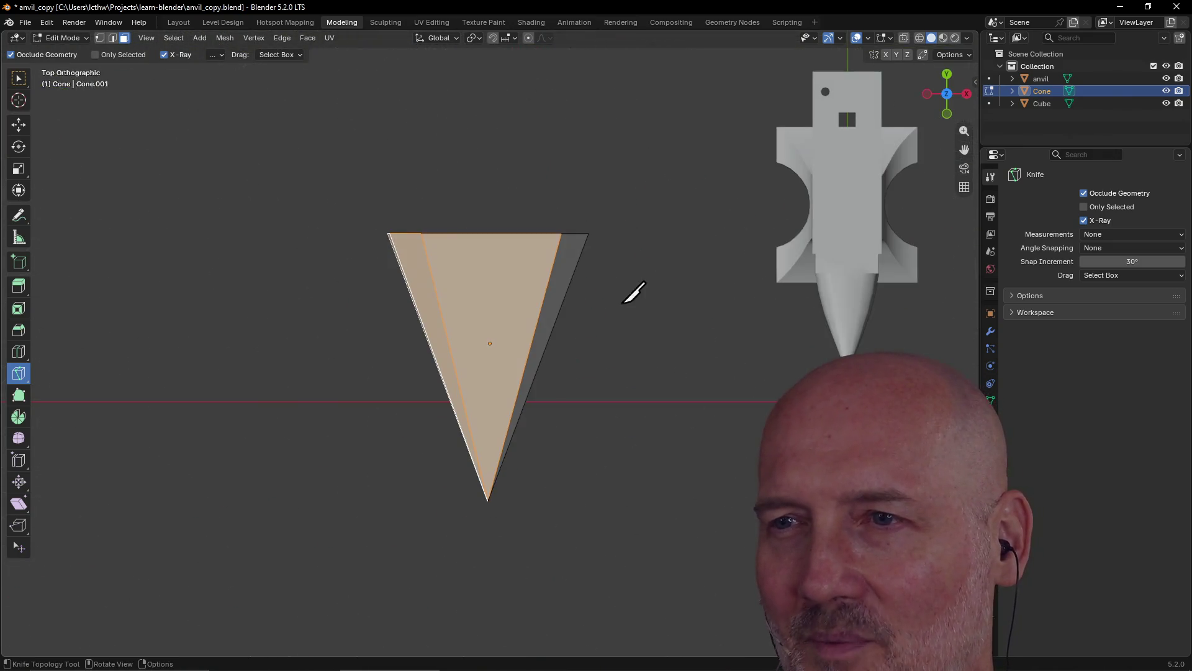
left_click(588, 401)
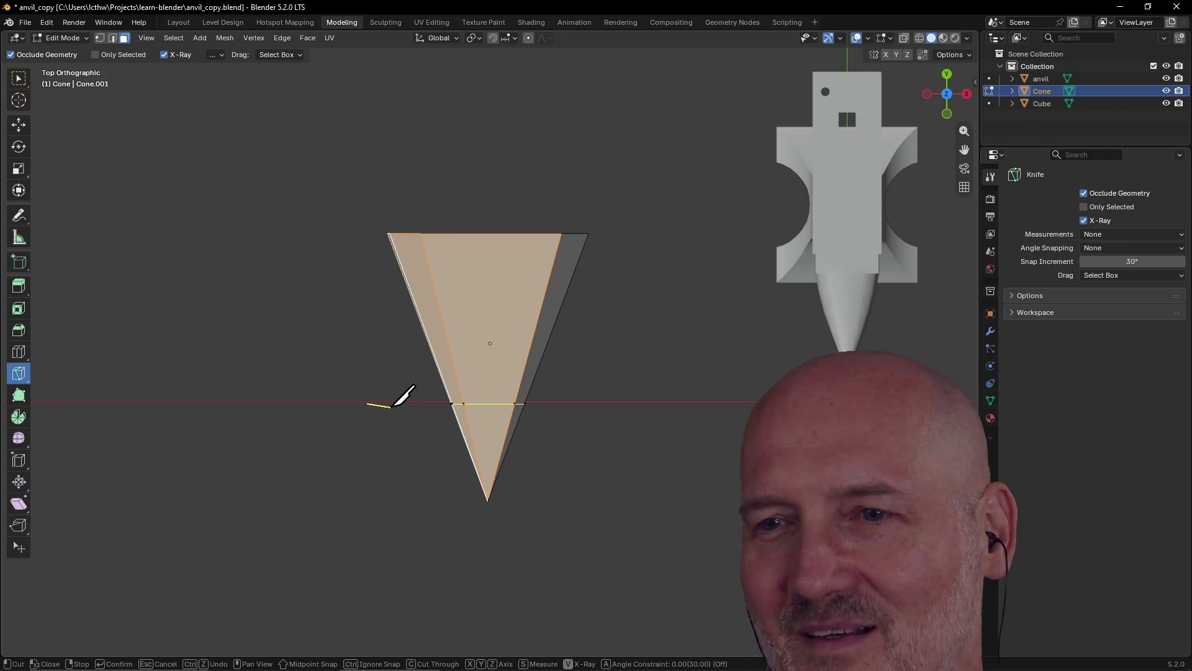
mouse_move(394, 427)
middle_mouse_down()
mouse_move(434, 370)
mouse_move(434, 247)
mouse_move(413, 154)
mouse_move(404, 265)
mouse_move(393, 155)
mouse_move(400, 170)
mouse_move(416, 166)
middle_mouse_up()
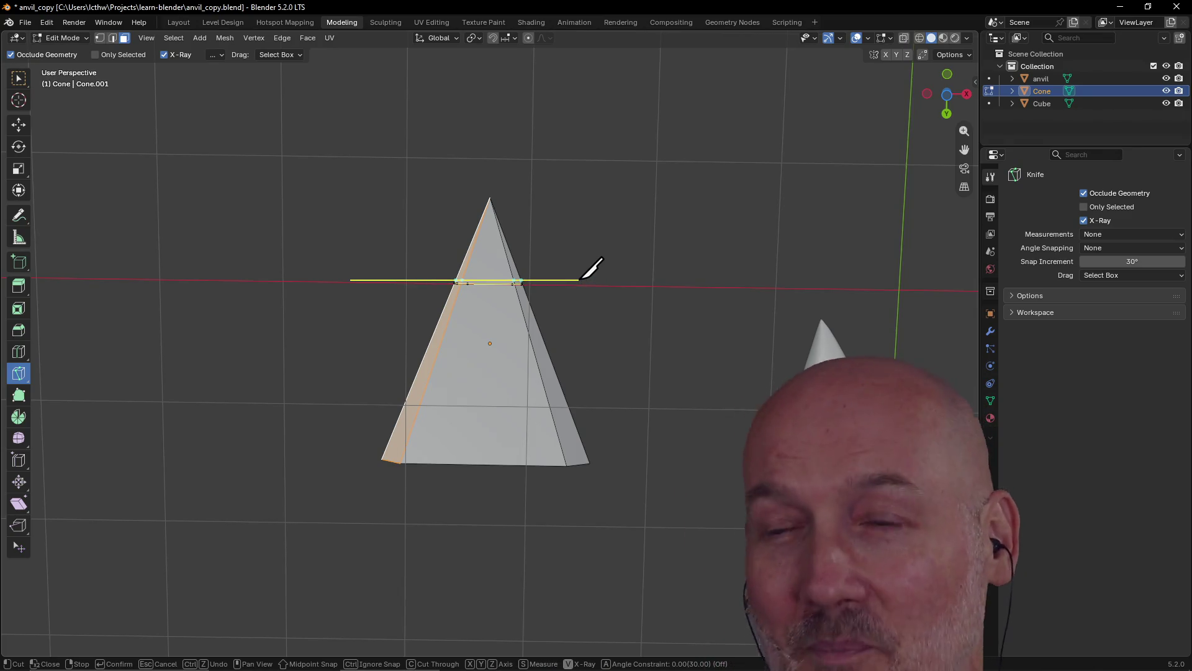
- End the straight knife line just past the cone's edge and inspect the cone's long side
middle_click_drag(580, 280, 579, 267)
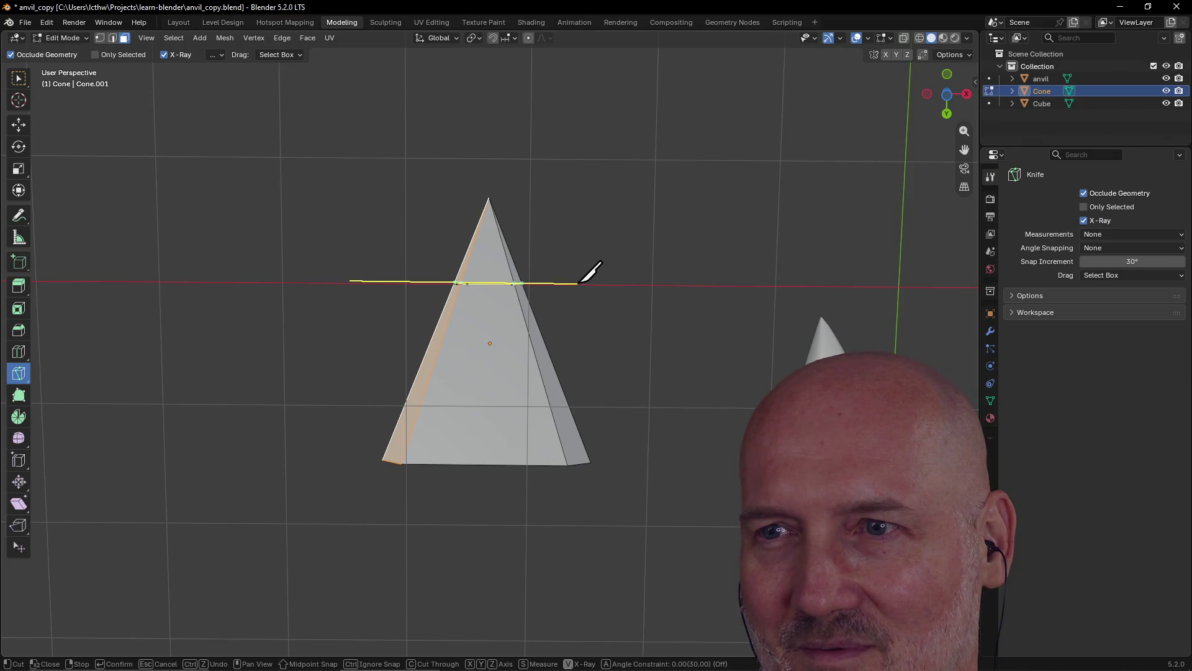
middle_click_drag(579, 281, 582, 277)
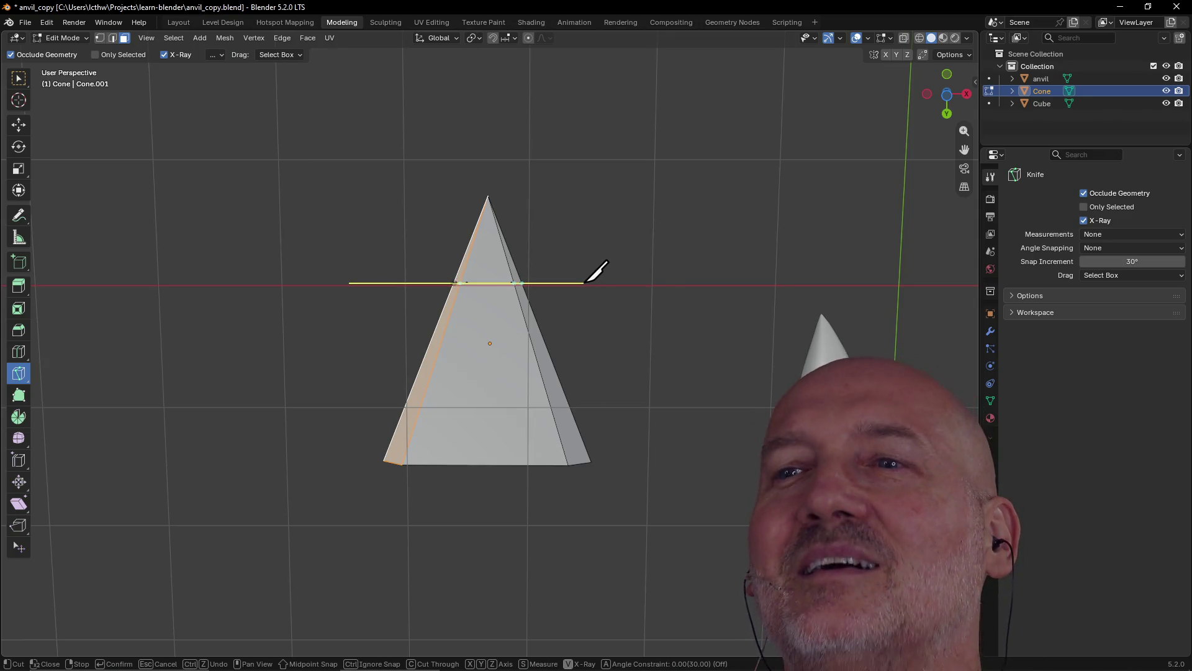
left_click(585, 282)
mouse_move(606, 219)
middle_mouse_down()
mouse_move(575, 314)
mouse_move(508, 370)
mouse_move(442, 374)
middle_mouse_up()
middle_click_drag(430, 303, 434, 274)
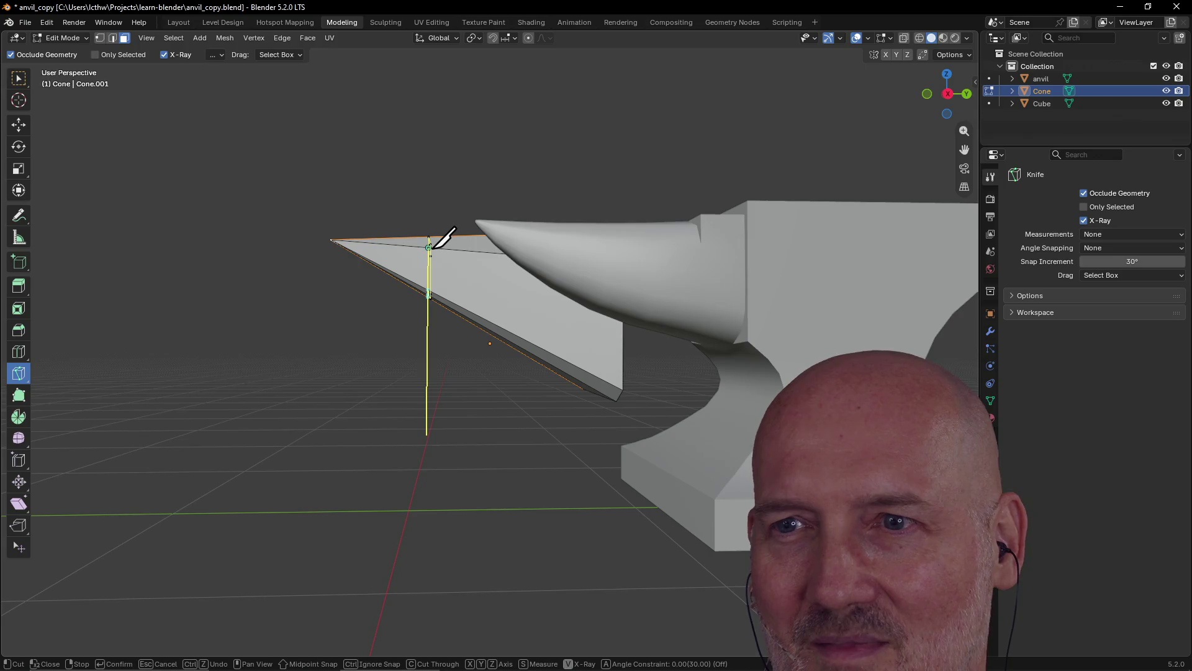
mouse_move(444, 237)
middle_mouse_down()
mouse_move(378, 263)
mouse_move(519, 240)
mouse_move(604, 285)
mouse_move(604, 259)
mouse_move(538, 214)
mouse_move(413, 375)
middle_mouse_up()
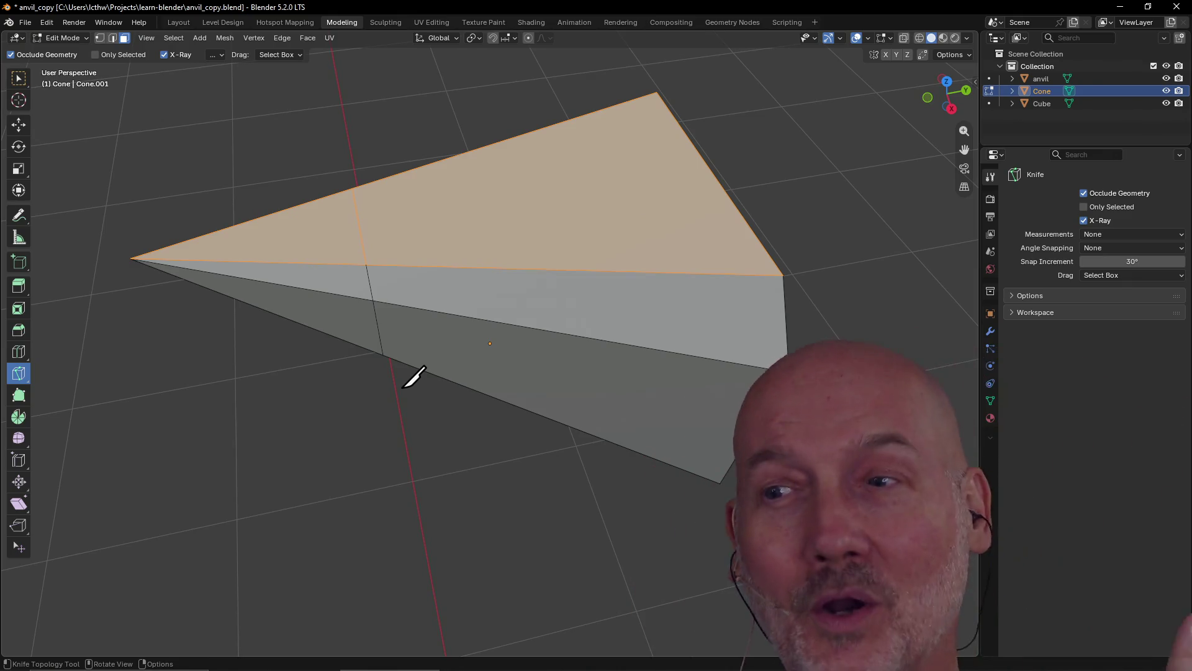
- View the cone from above with the anvils beyond, then start and cancel another knife cut
scroll(418, 393, "down", 5)
mouse_move(418, 394)
middle_mouse_down()
mouse_move(546, 325)
mouse_move(574, 259)
mouse_move(551, 263)
mouse_move(491, 330)
mouse_move(416, 301)
mouse_move(519, 255)
mouse_move(564, 298)
mouse_move(593, 359)
mouse_move(558, 408)
mouse_move(434, 364)
middle_mouse_up()
scroll(548, 265, "up", 6)
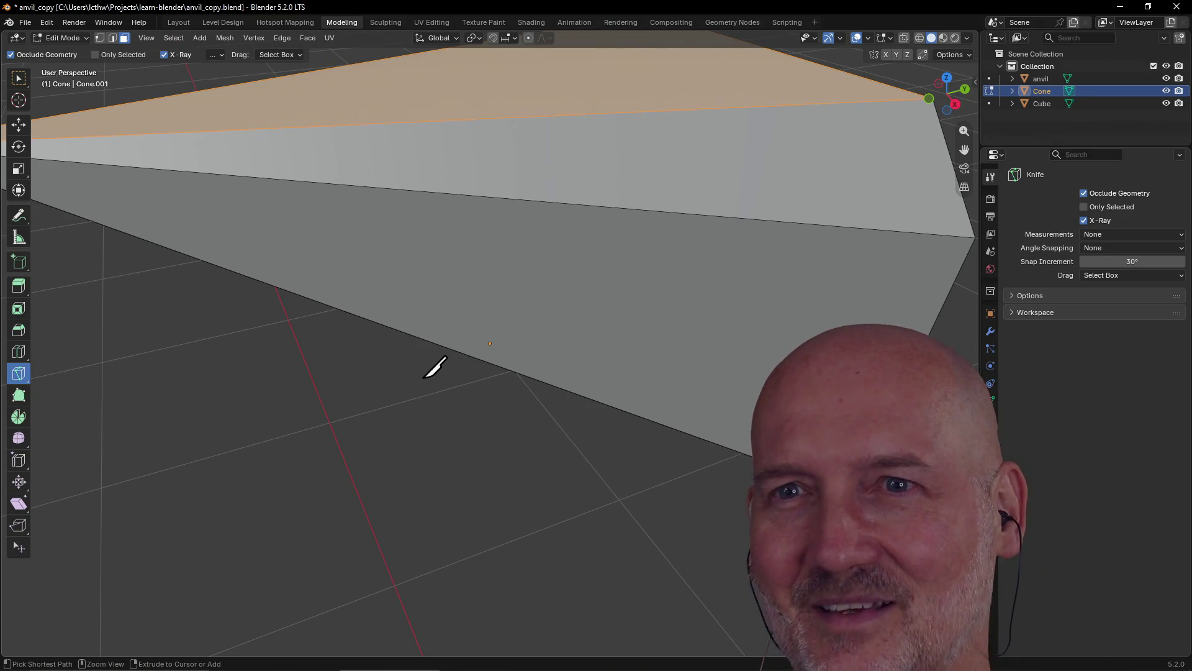
scroll(429, 357, "down", 5)
mouse_move(418, 348)
middle_mouse_down()
mouse_move(533, 311)
mouse_move(587, 398)
mouse_move(660, 370)
mouse_move(632, 411)
mouse_move(597, 410)
mouse_move(631, 302)
middle_mouse_up()
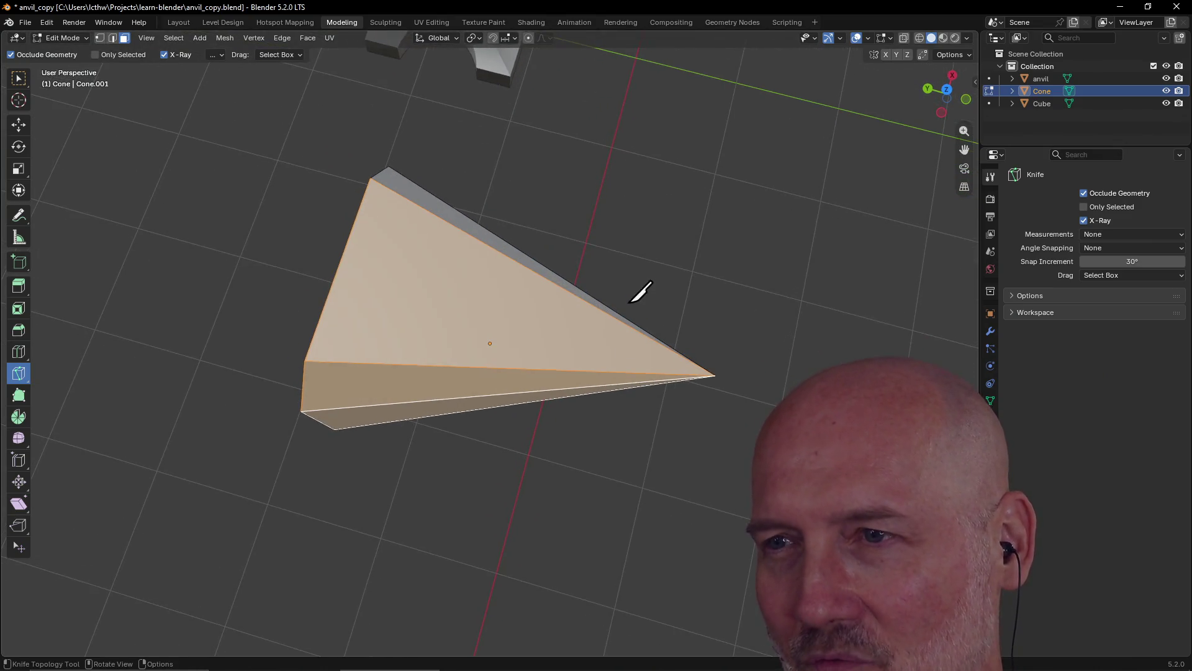
left_click(657, 261)
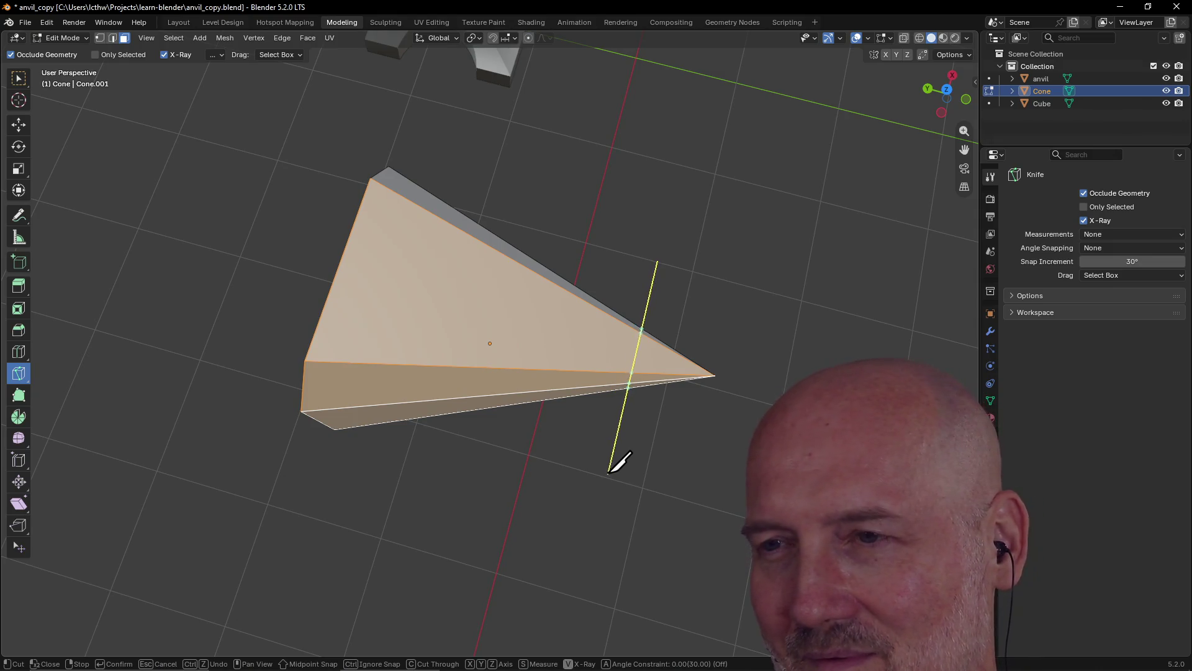
key("Escape")
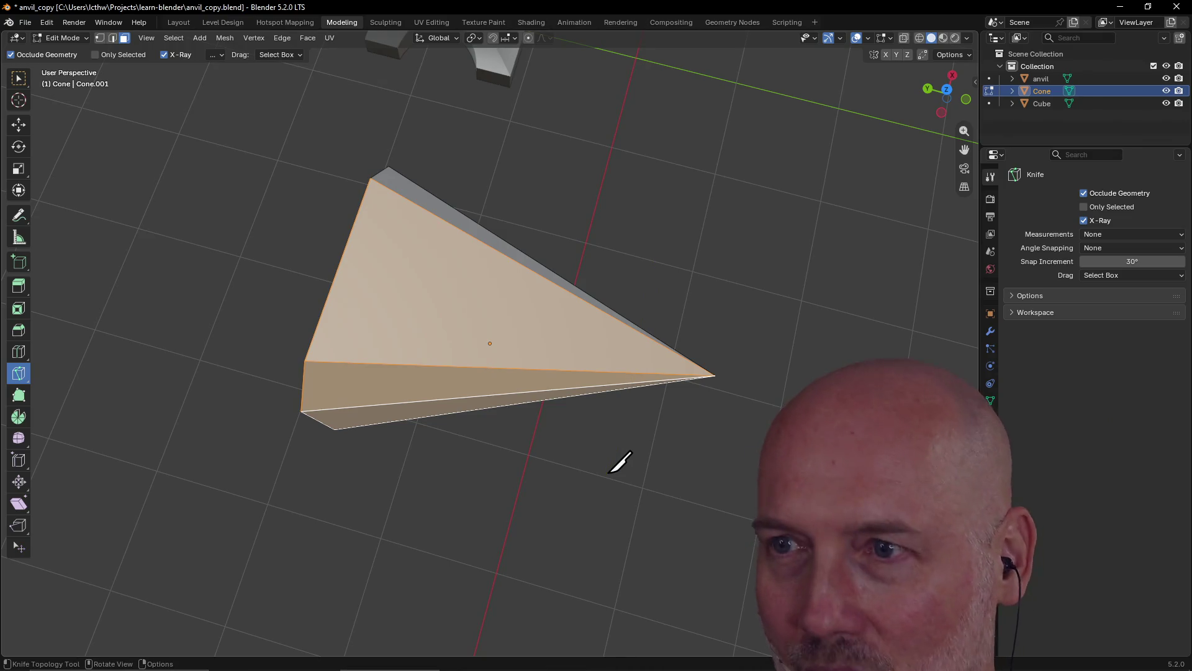
- Switch to Top view via the ` pie menu and start a knife cut across the cone's lower part
key("grave")
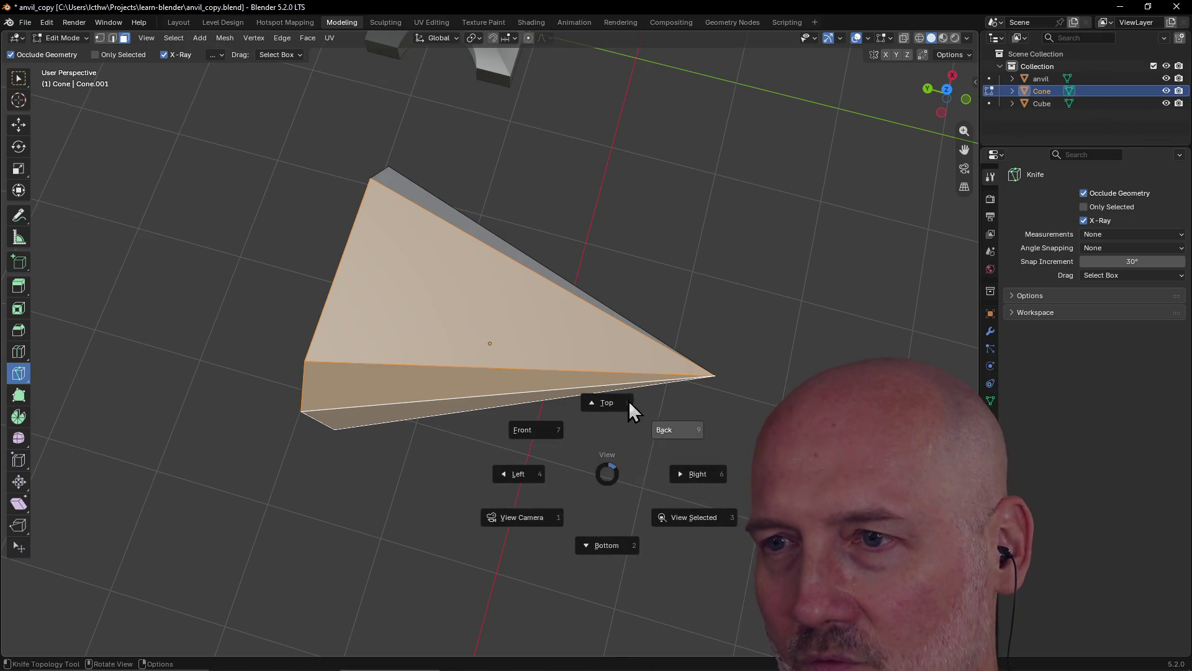
left_click(606, 400)
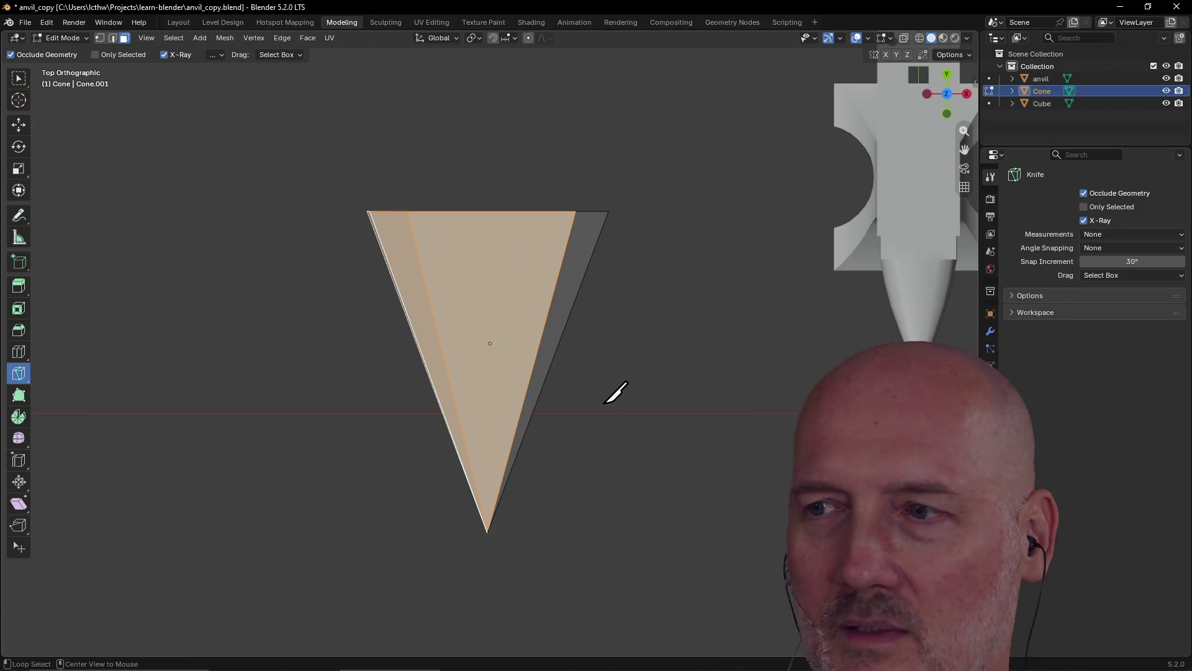
key("alt+Tab")
left_click(598, 339)
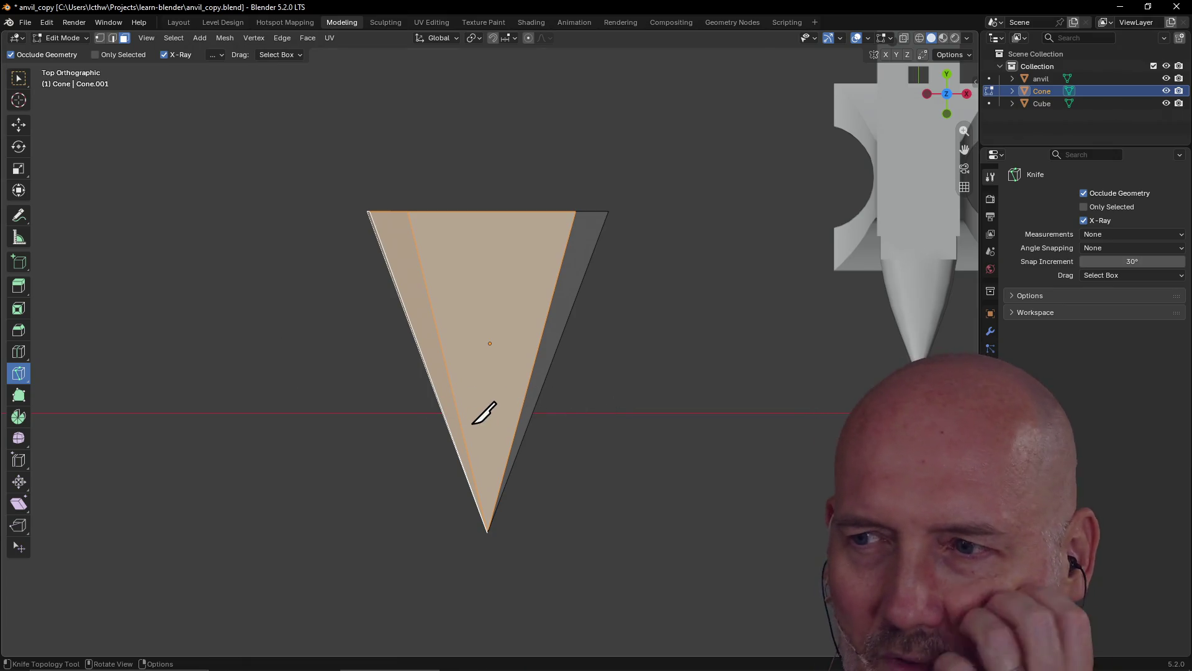
left_click(665, 418)
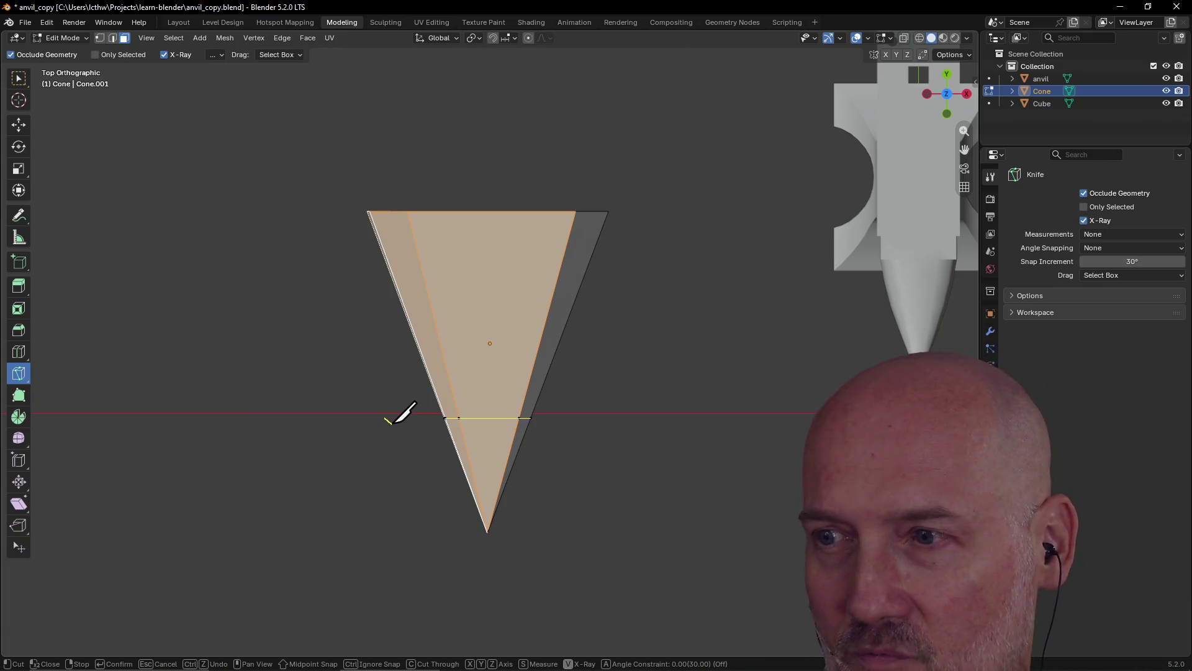
- Orbit around the cone and stop the partial knife cut
mouse_move(398, 415)
middle_mouse_down()
mouse_move(416, 330)
mouse_move(413, 247)
mouse_move(416, 273)
middle_mouse_up()
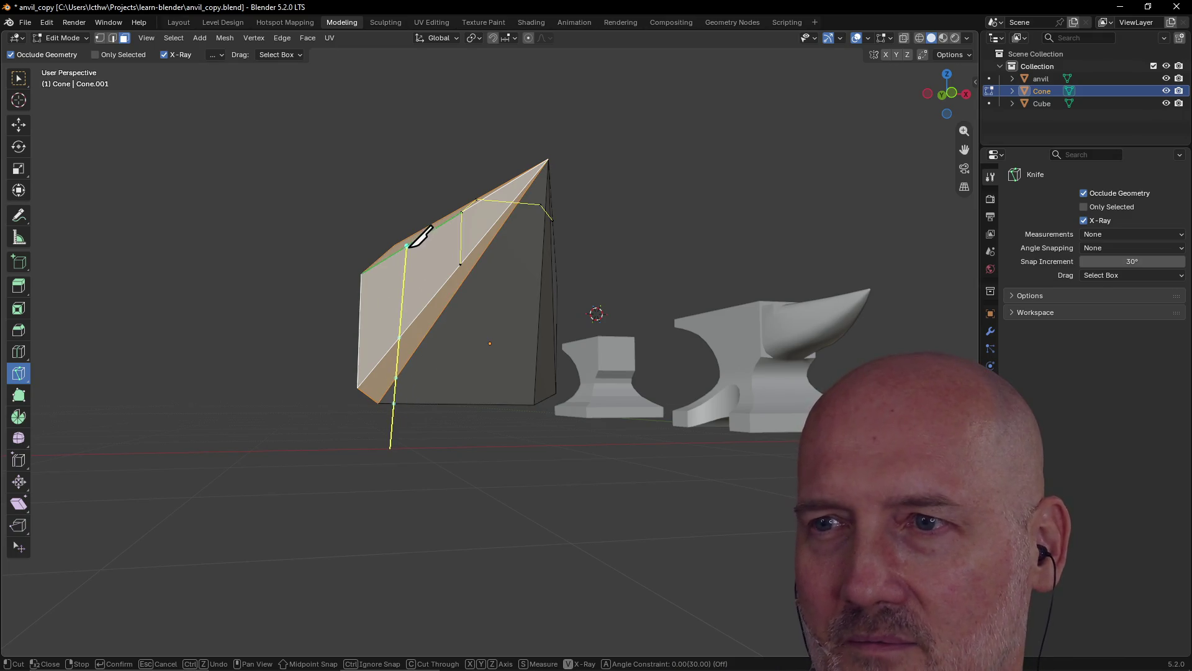
mouse_move(400, 231)
middle_mouse_down()
mouse_move(341, 194)
mouse_move(338, 134)
mouse_move(371, 204)
mouse_move(374, 329)
middle_mouse_up()
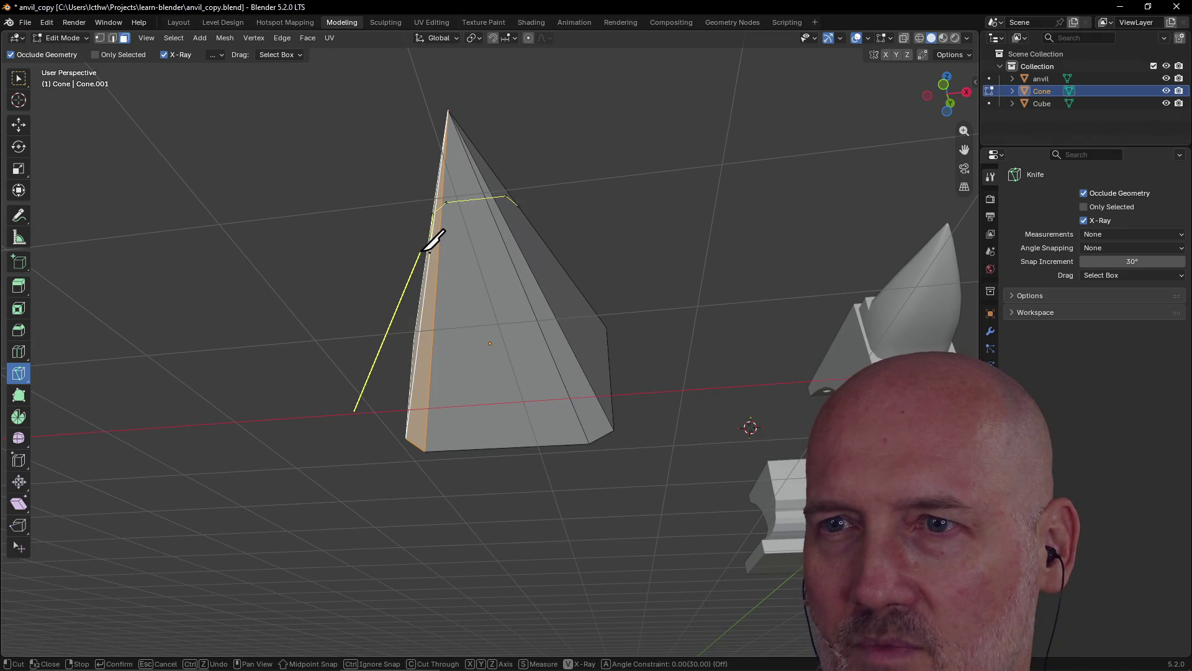
right_click(437, 250)
mouse_move(437, 251)
middle_mouse_down()
mouse_move(420, 255)
mouse_move(422, 376)
middle_mouse_up()
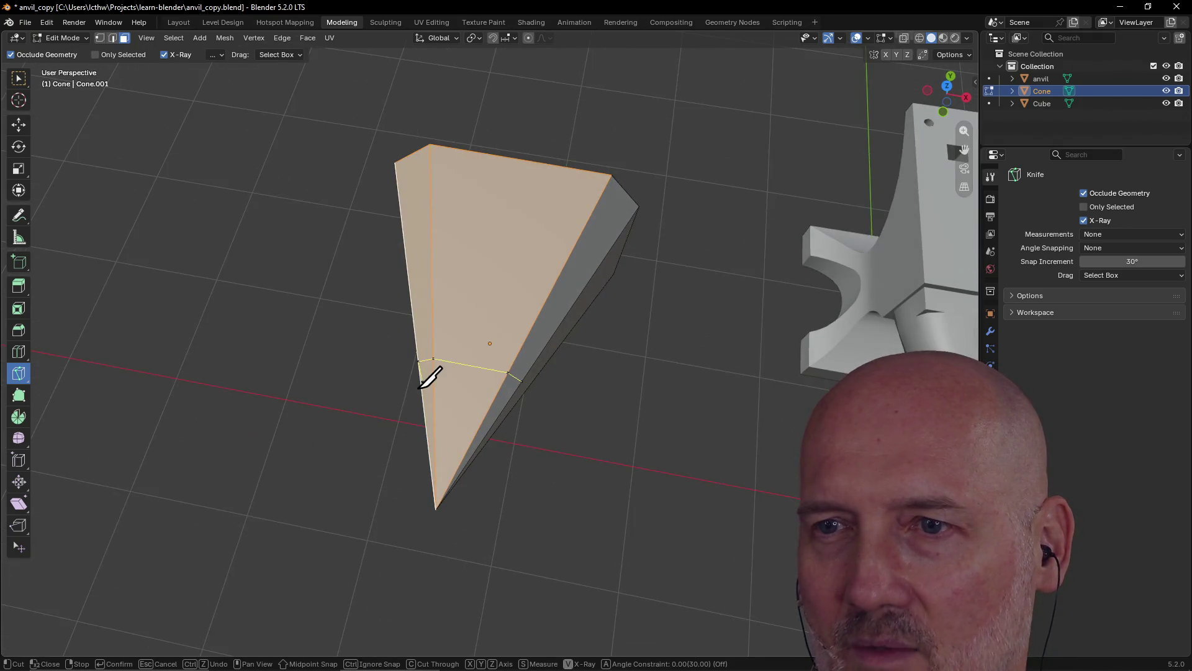
- Begin another knife cut near the tip, then return to Top view via the ` pie menu
middle_click_drag(357, 421, 371, 162)
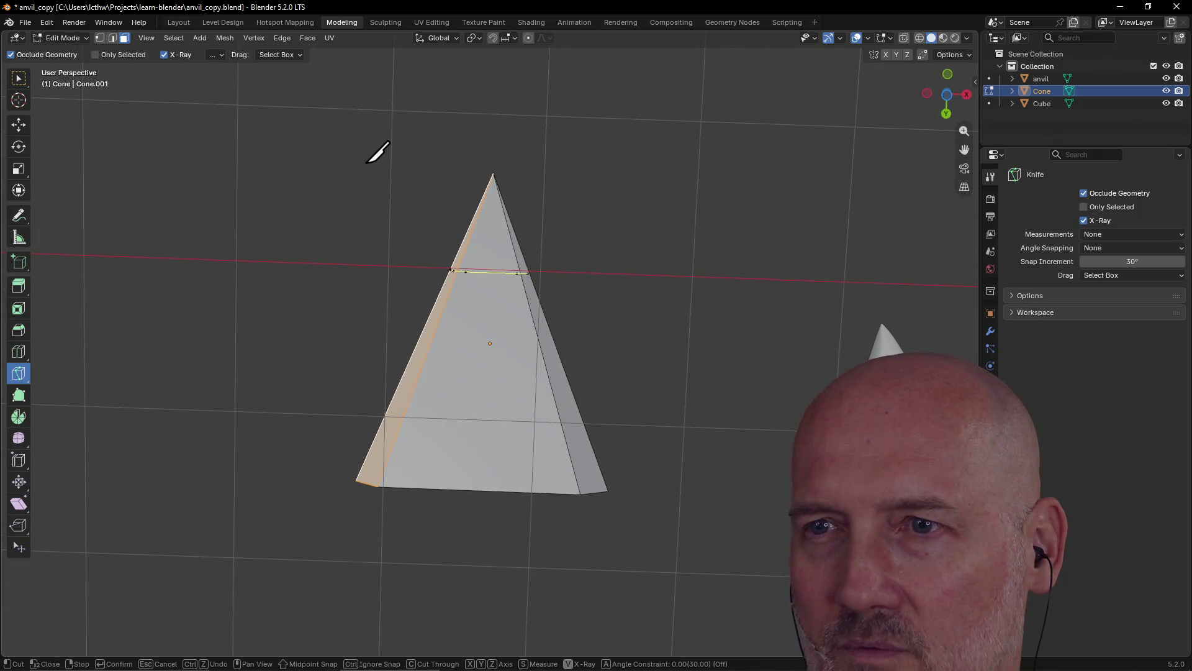
left_click(369, 259)
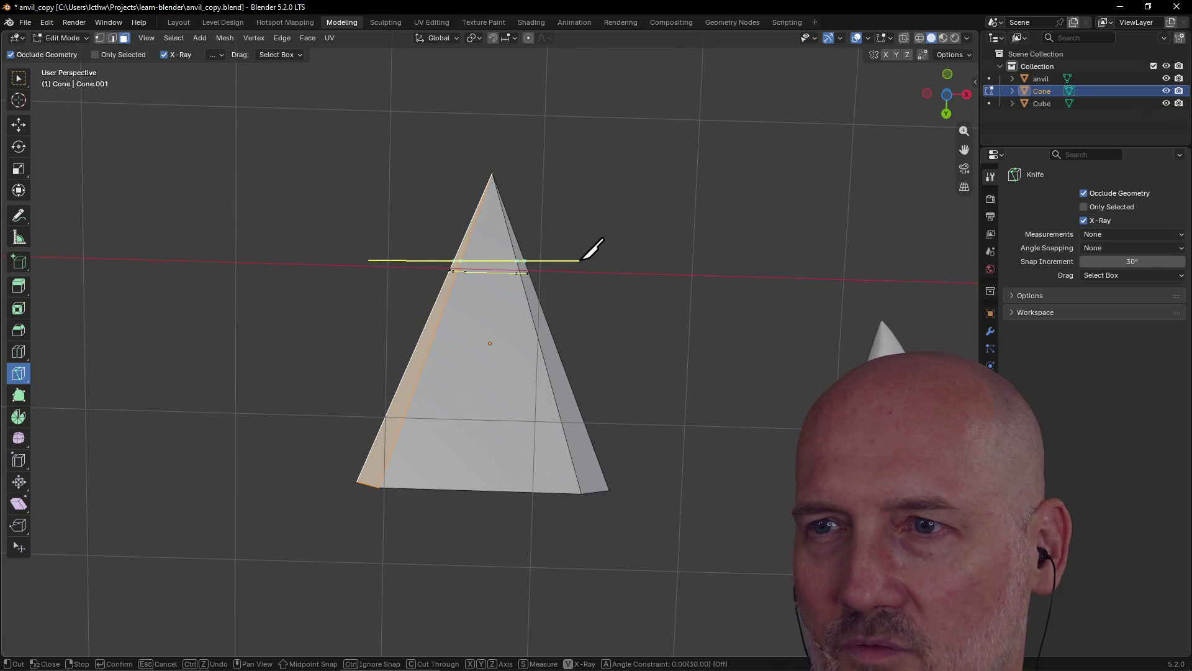
mouse_move(577, 310)
middle_mouse_down()
mouse_move(586, 248)
mouse_move(563, 415)
mouse_move(575, 435)
middle_mouse_up()
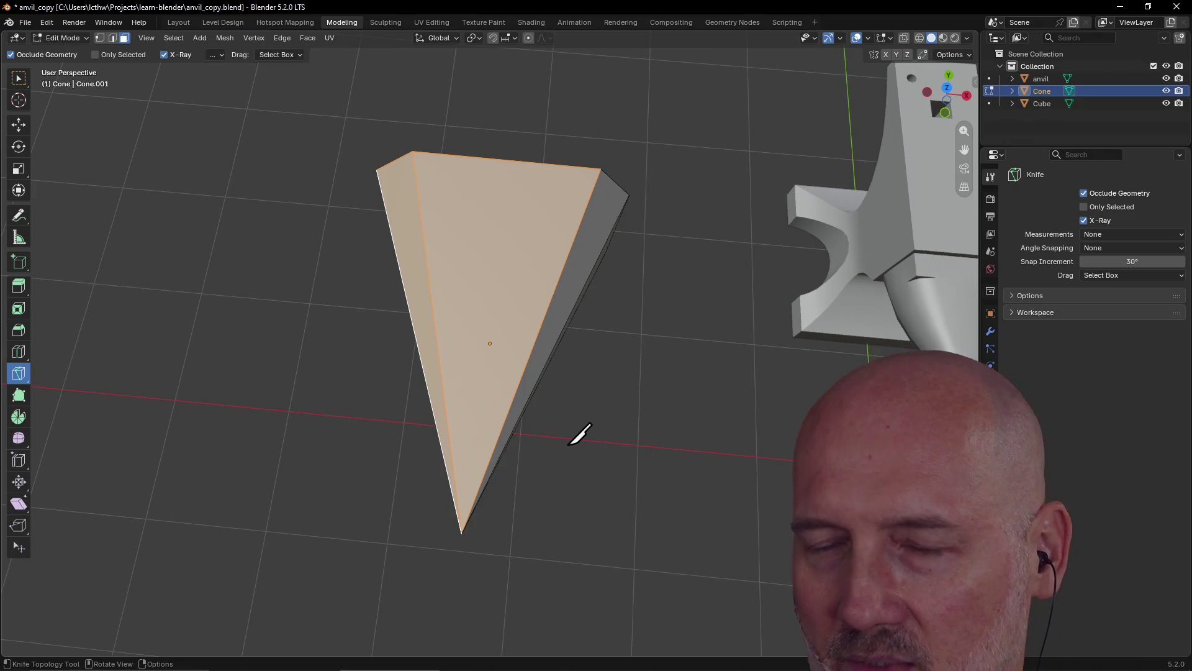
key("grave")
left_click(567, 375)
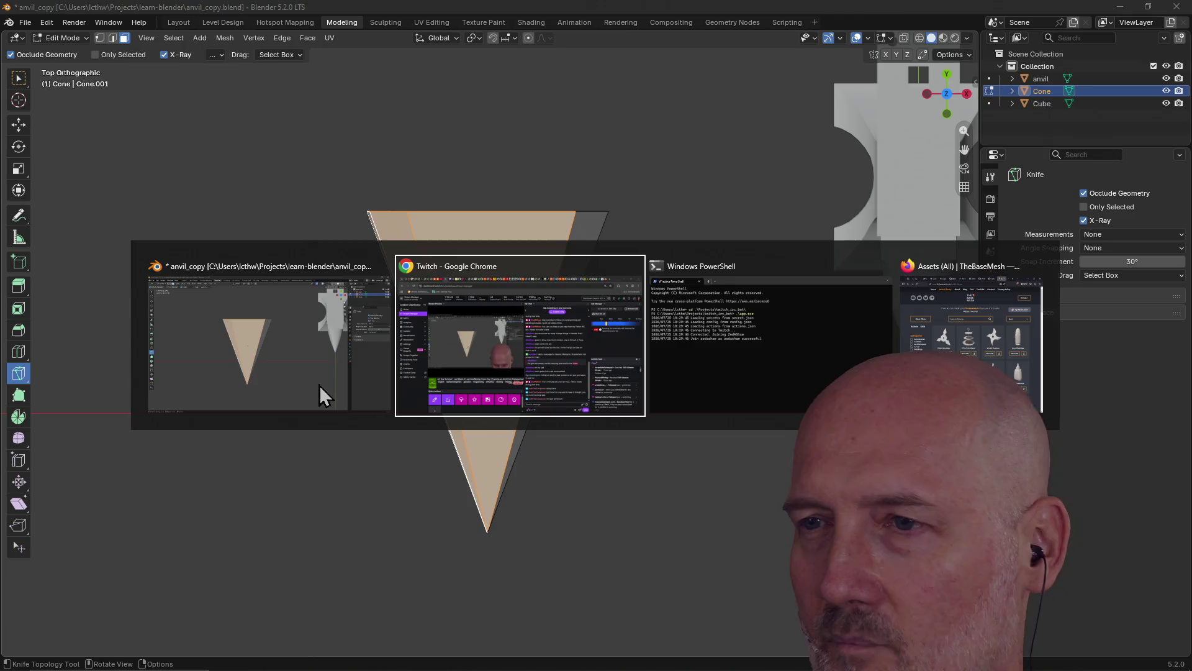
- Search Firefox for 'blender knife tool through whole model', read the AI Overview, then return to Blender
key("alt+Tab")
key("alt+Tab")
key("alt+Tab")
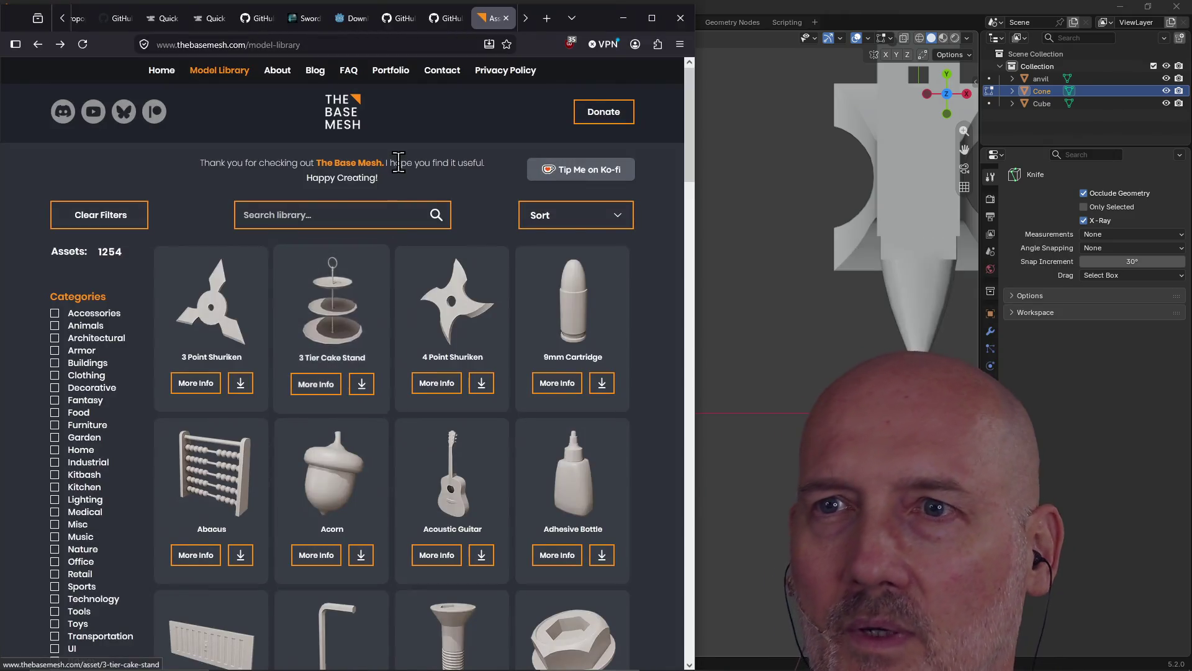
key("ctrl+t")
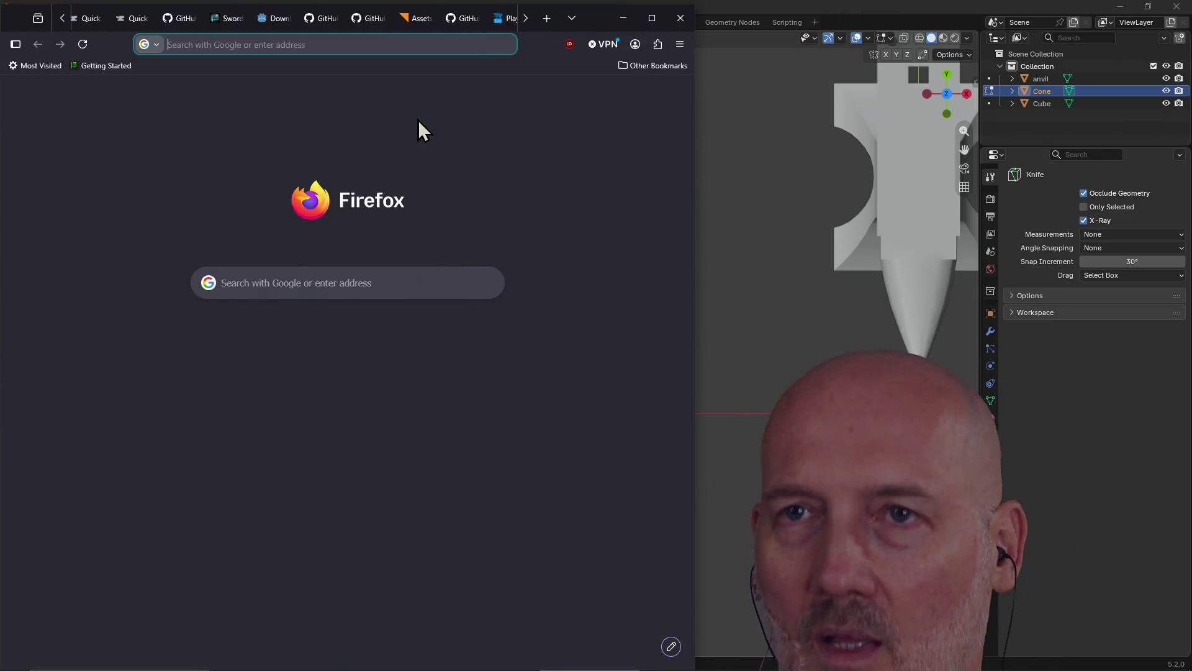
type("blender knife tool through ")
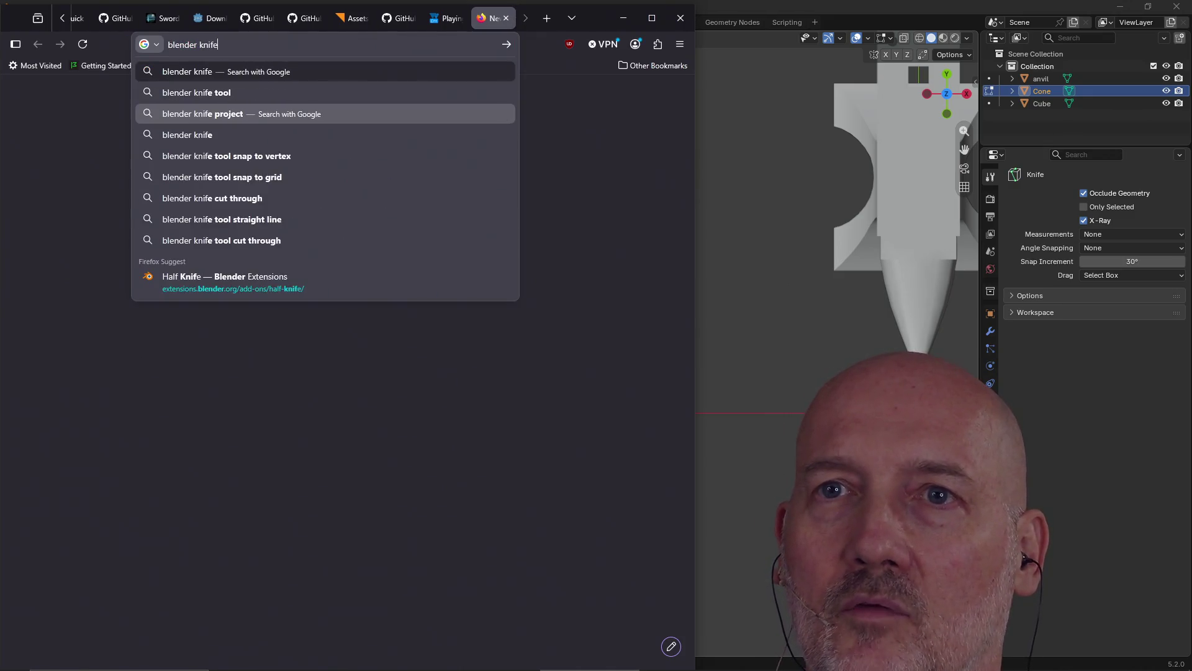
type("w")
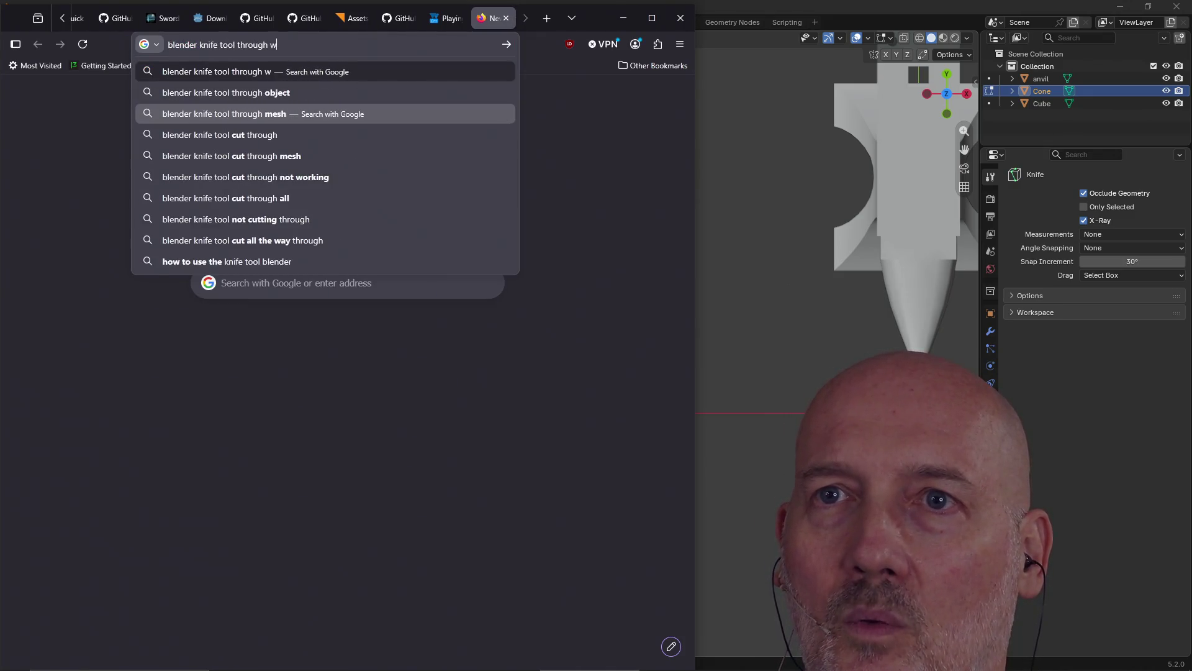
key("Return")
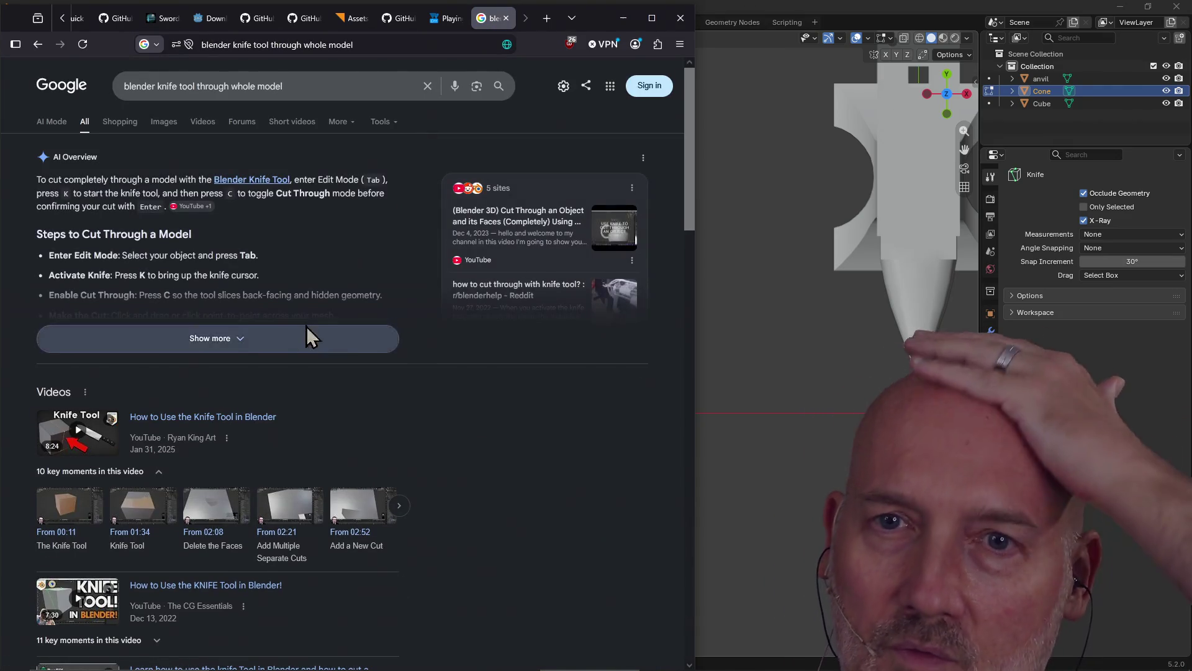
left_click(306, 339)
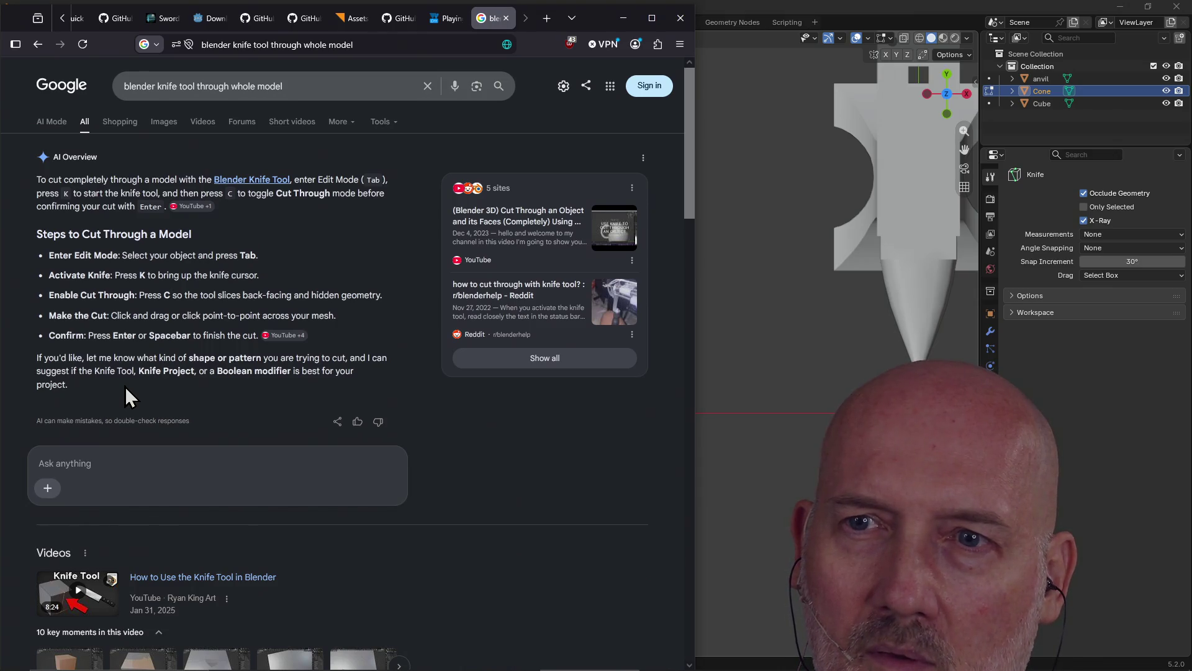
left_click(505, 20)
left_click(727, 3)
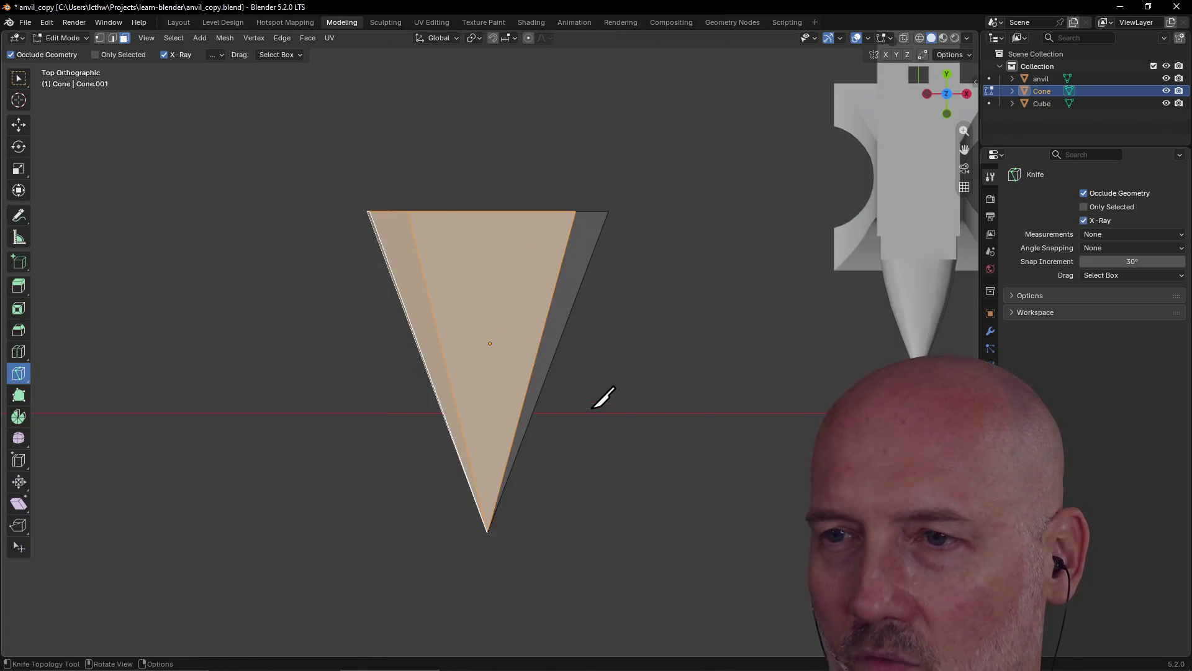
- Make a Cut Through knife cut across the cone from Top view and orbit to check it
left_click(613, 411)
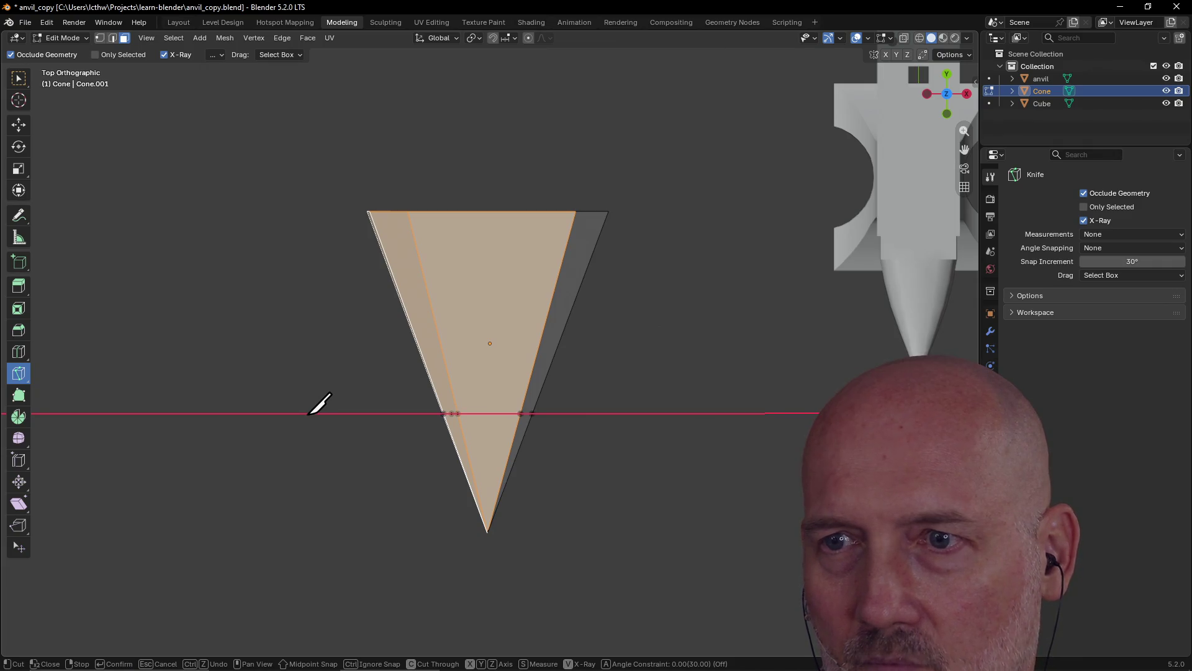
mouse_move(320, 399)
middle_mouse_down()
mouse_move(298, 403)
mouse_move(322, 275)
mouse_move(232, 267)
mouse_move(200, 354)
middle_mouse_up()
mouse_move(390, 402)
middle_mouse_down()
mouse_move(447, 319)
mouse_move(323, 400)
mouse_move(381, 338)
middle_mouse_up()
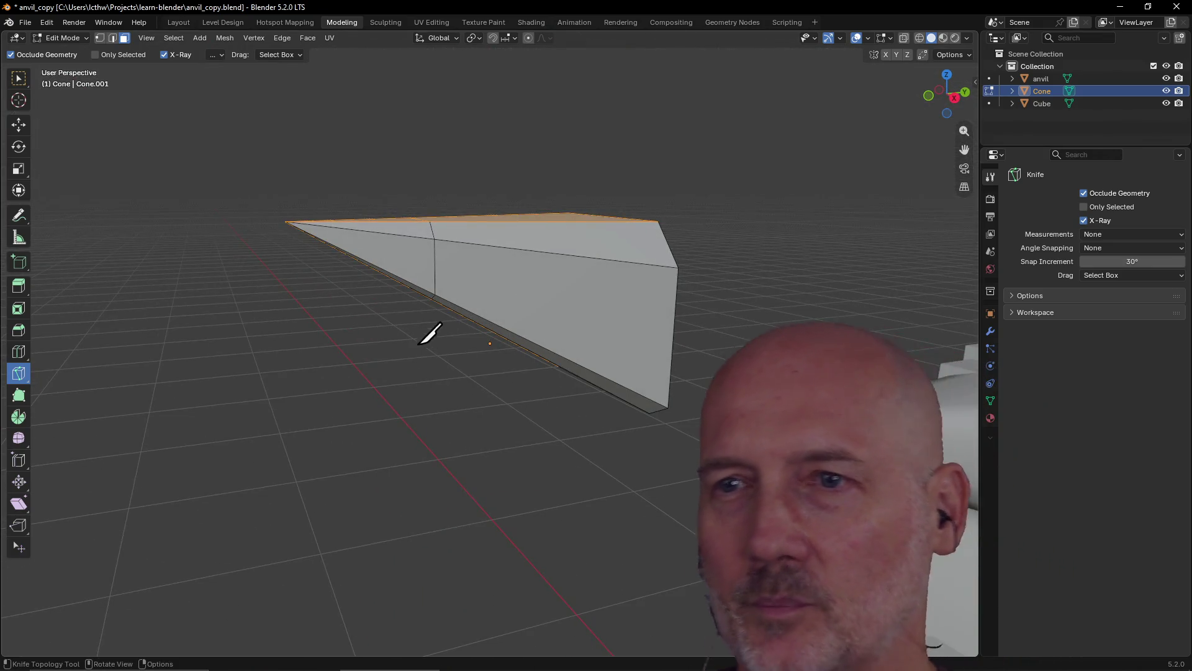
scroll(426, 338, "up", 3)
mouse_move(452, 290)
middle_mouse_down()
mouse_move(426, 341)
mouse_move(440, 307)
middle_mouse_up()
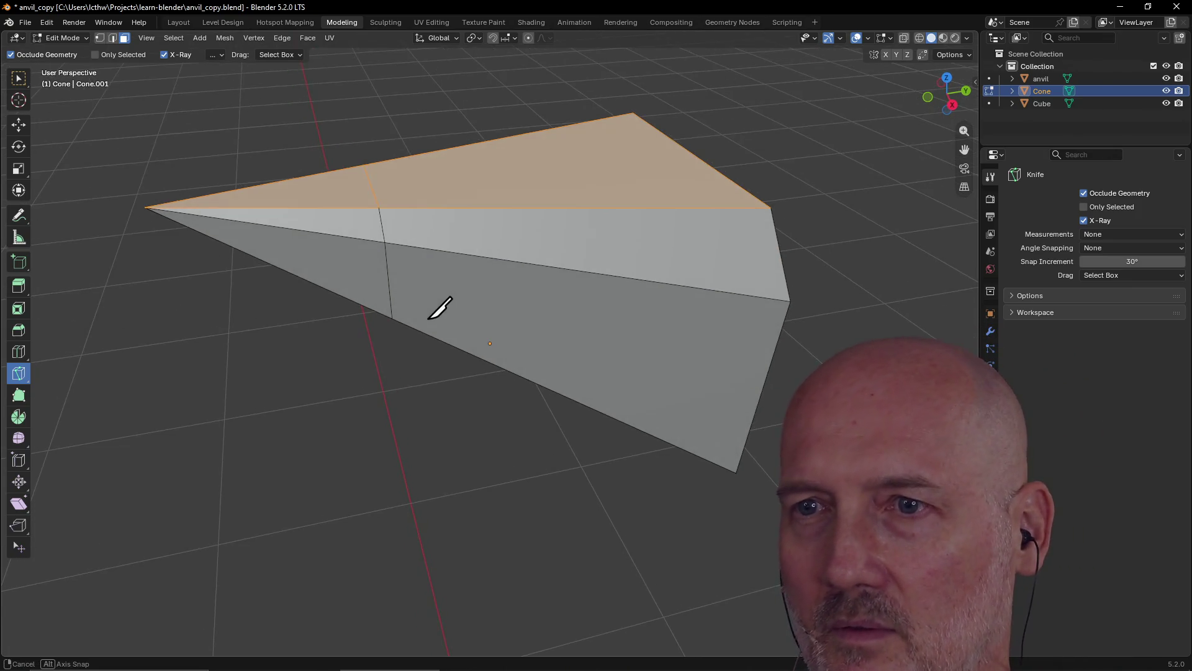
- With the Select Box tool, select the cone's front side face, cancelling an accidental rotate
left_click(18, 78)
left_click(556, 322)
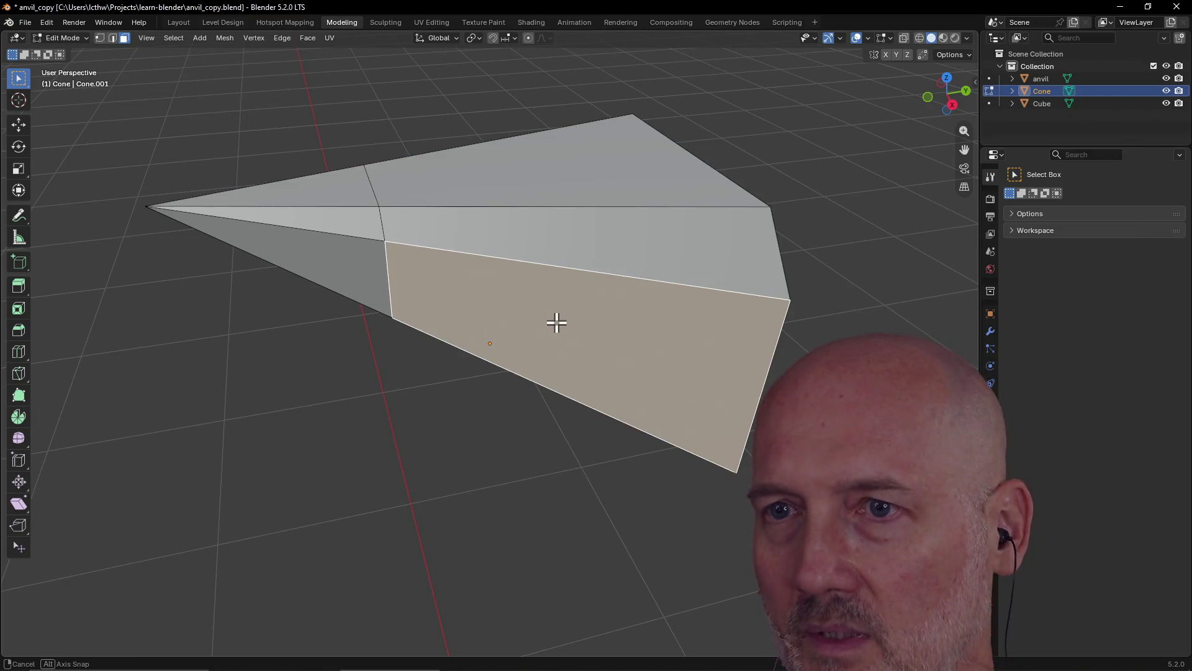
key("r")
key("Escape")
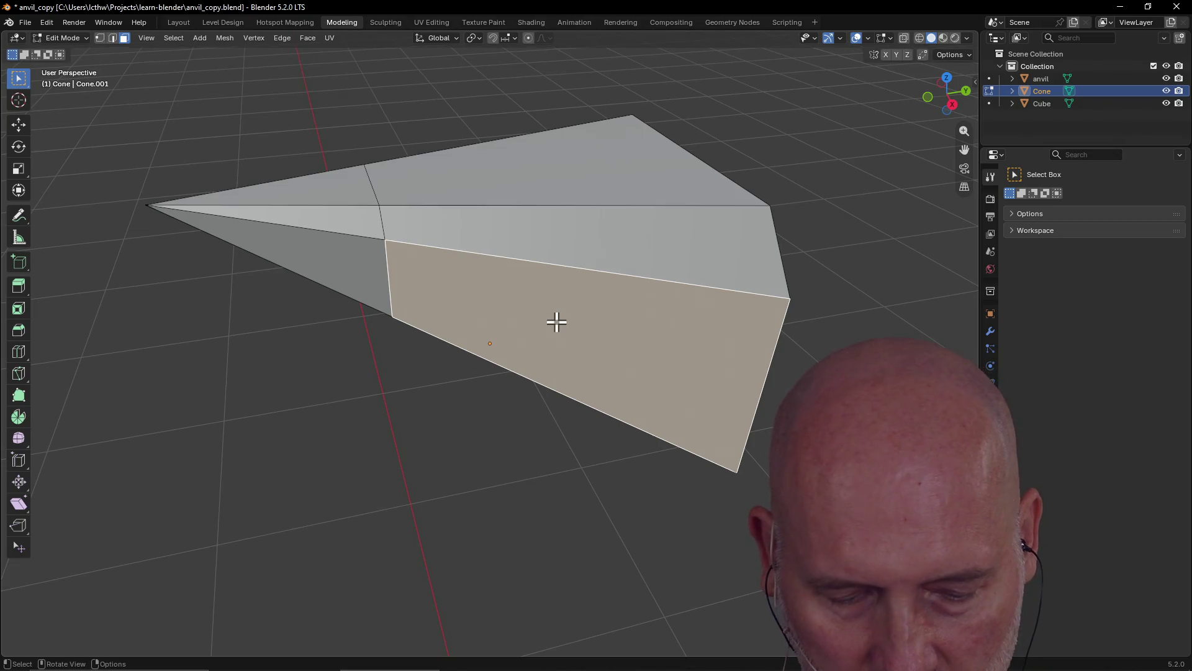
- Try a loop cut across the cone's middle, then undo it
key("ctrl+r")
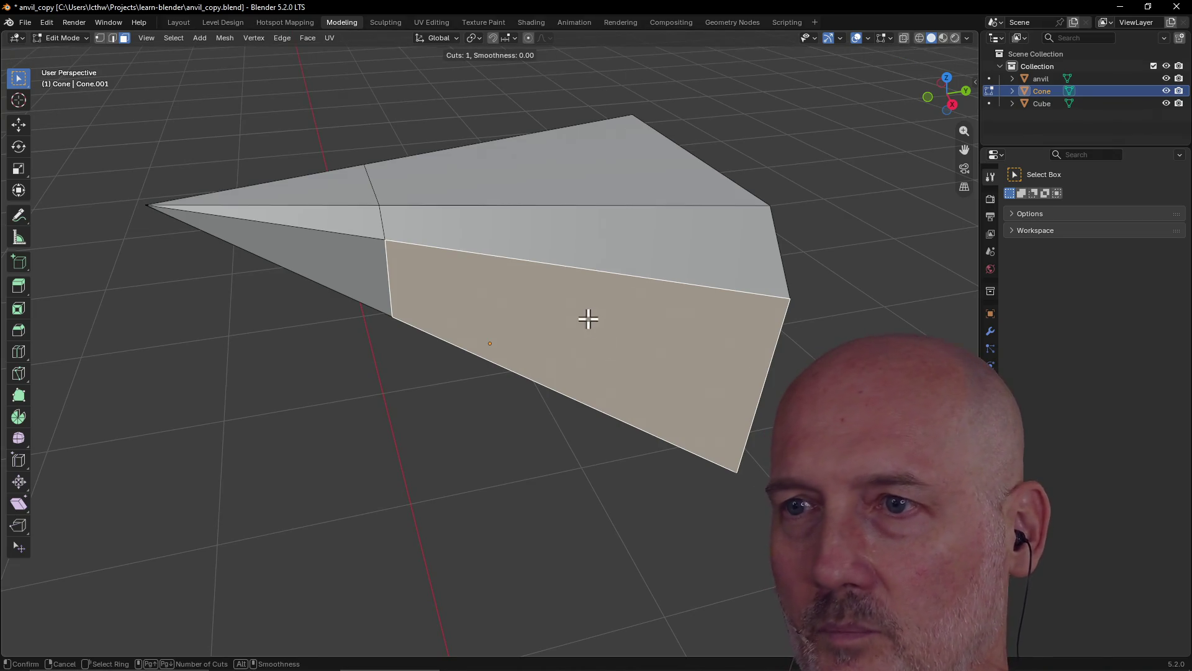
key("Escape")
key("shift")
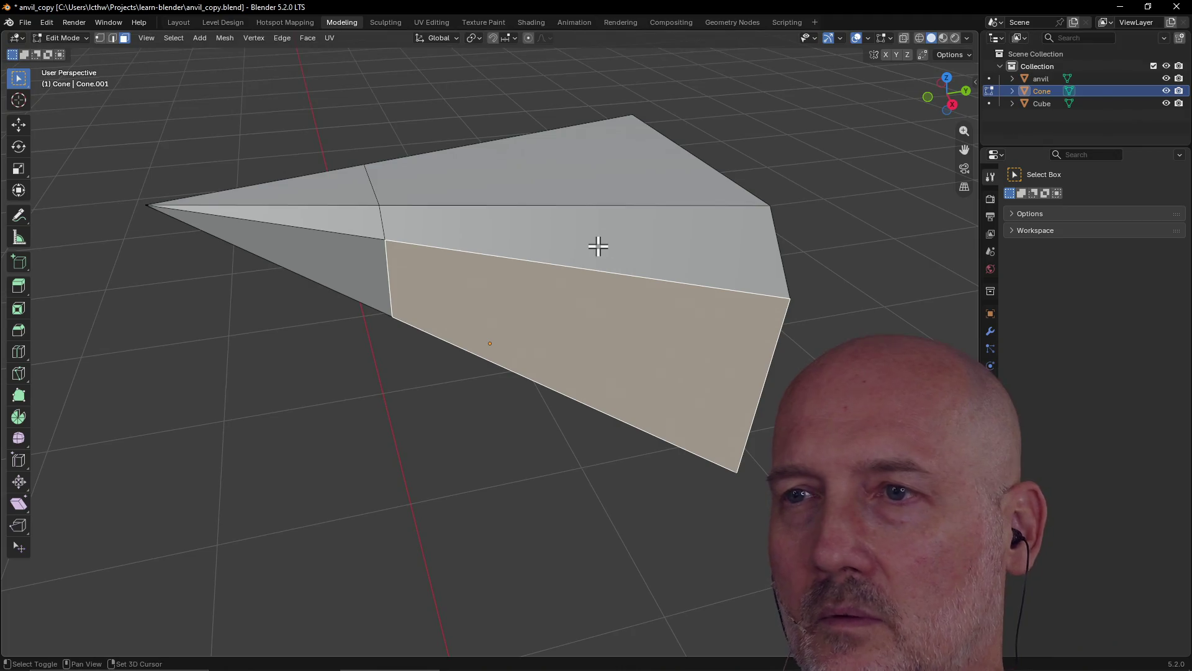
key("ctrl+r")
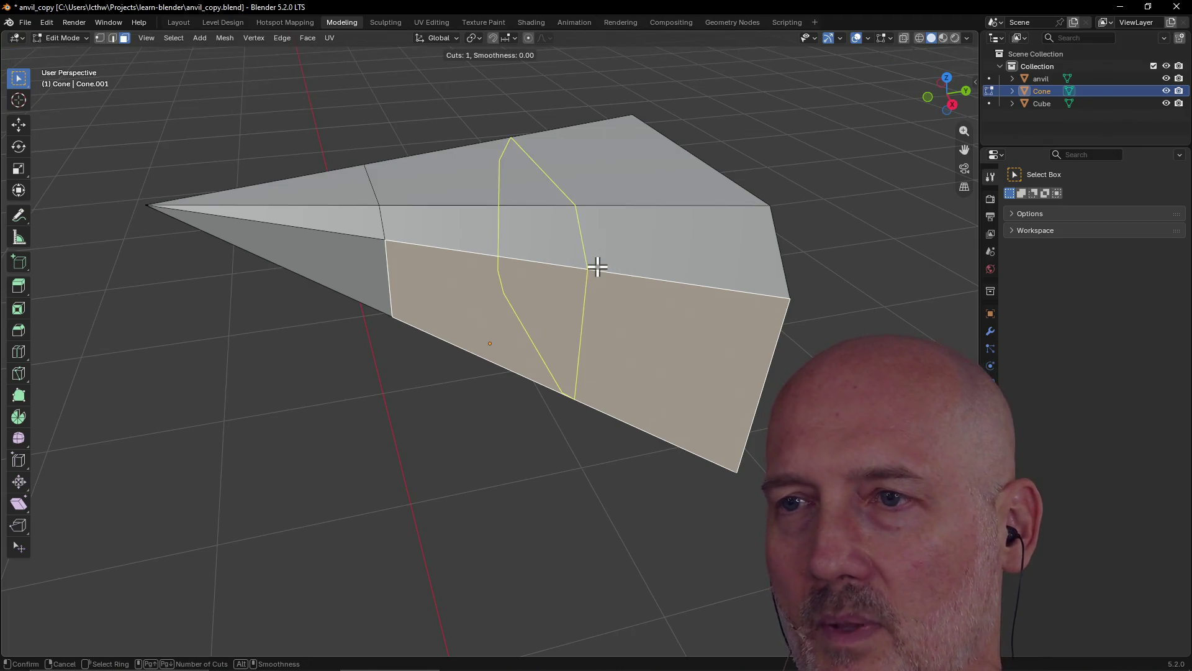
left_click(597, 267)
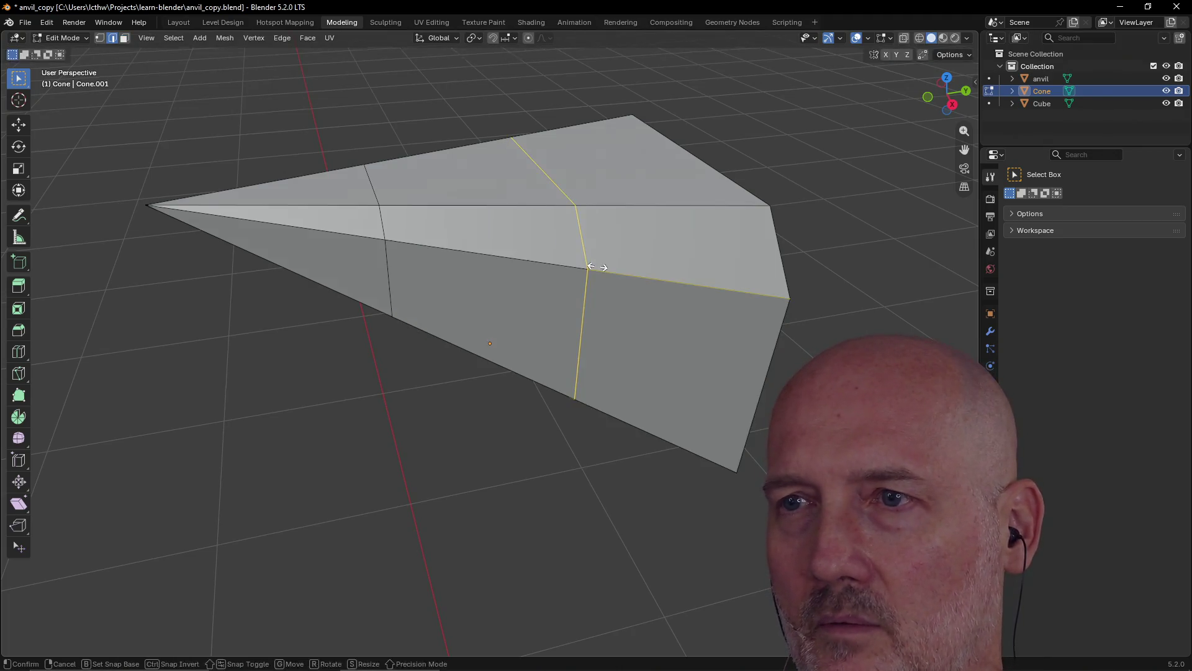
left_click(596, 348)
mouse_move(500, 325)
middle_mouse_down()
mouse_move(719, 375)
mouse_move(763, 319)
middle_mouse_up()
key("ctrl+z")
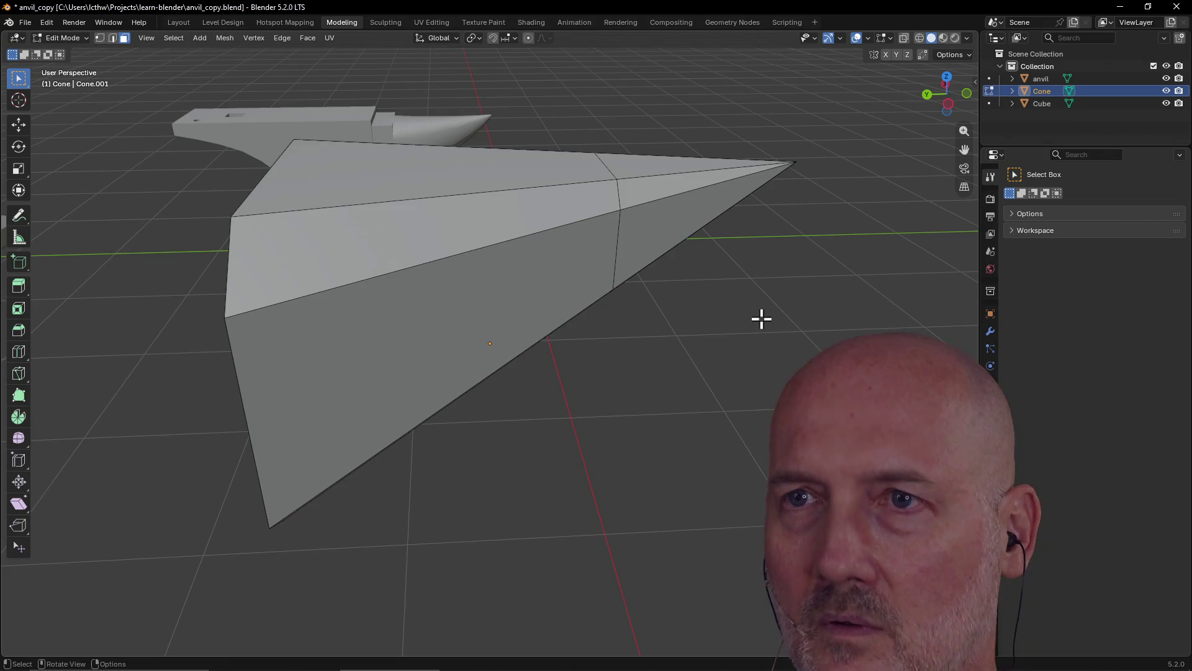
- Select the cone's long side face with both anvils in view
mouse_move(702, 267)
middle_mouse_down()
mouse_move(695, 245)
mouse_move(690, 333)
mouse_move(683, 234)
mouse_move(561, 388)
middle_mouse_up()
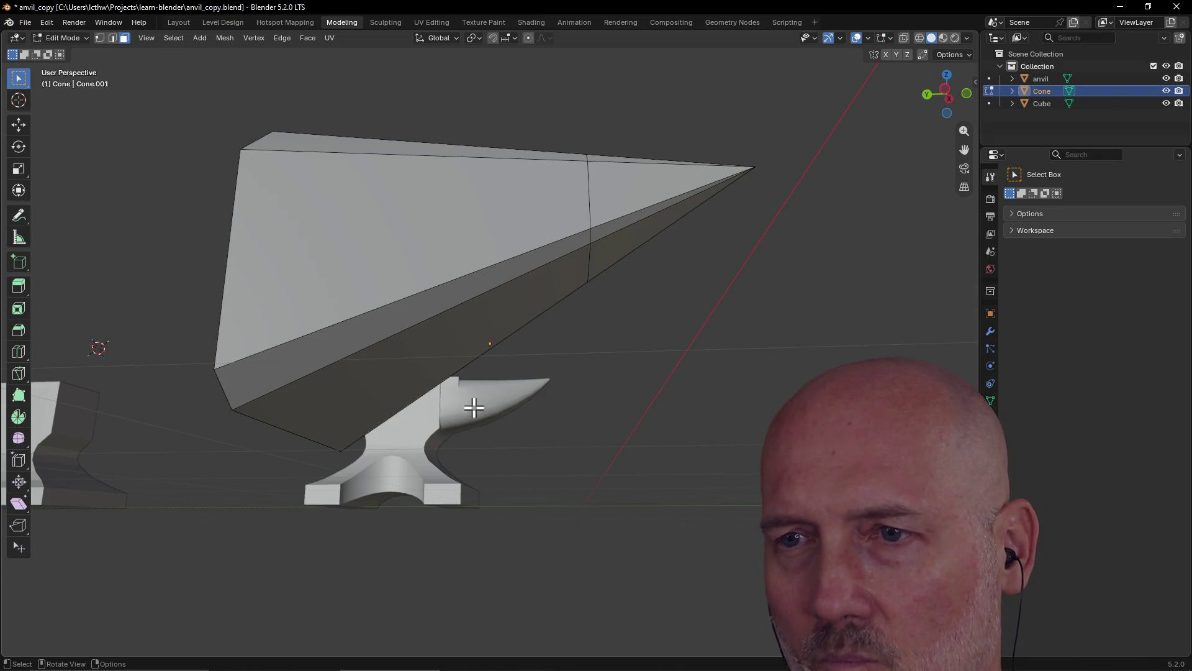
mouse_move(474, 411)
middle_mouse_down()
mouse_move(482, 394)
mouse_move(482, 444)
mouse_move(447, 389)
mouse_move(484, 450)
mouse_move(493, 512)
mouse_move(516, 453)
mouse_move(471, 356)
mouse_move(521, 463)
mouse_move(494, 398)
mouse_move(495, 407)
middle_mouse_up()
left_click(466, 314)
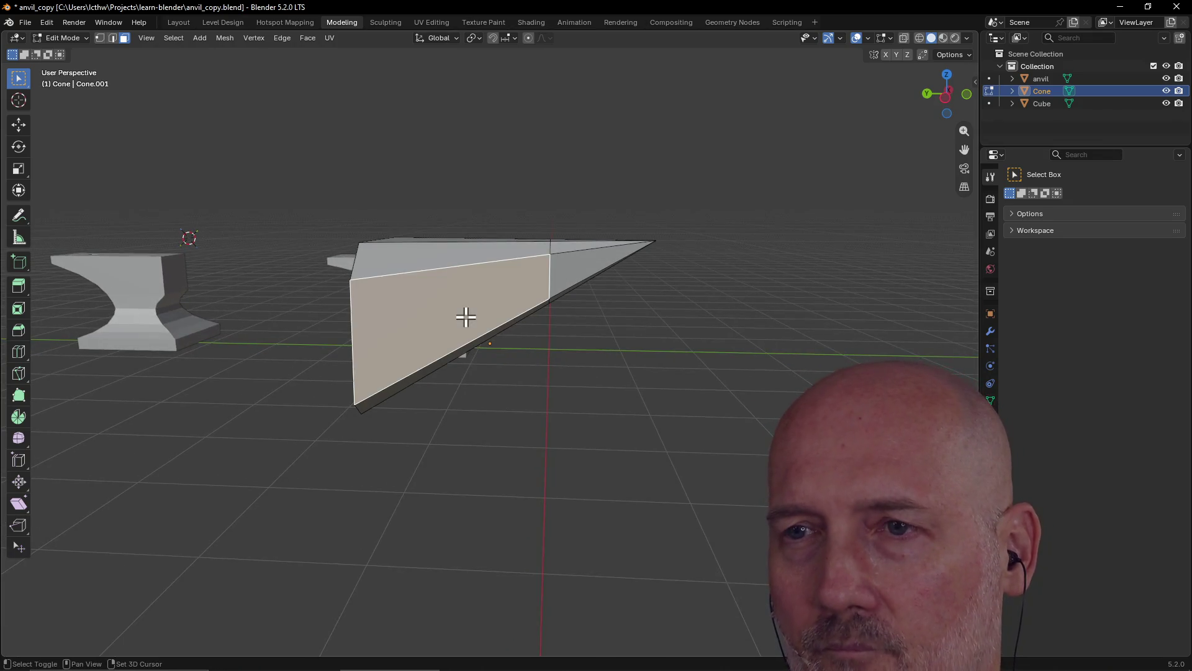
- Add a loop cut with 2 cuts across the cone's side face and slide it into place
key("ctrl+r")
scroll(466, 317, "up", 1)
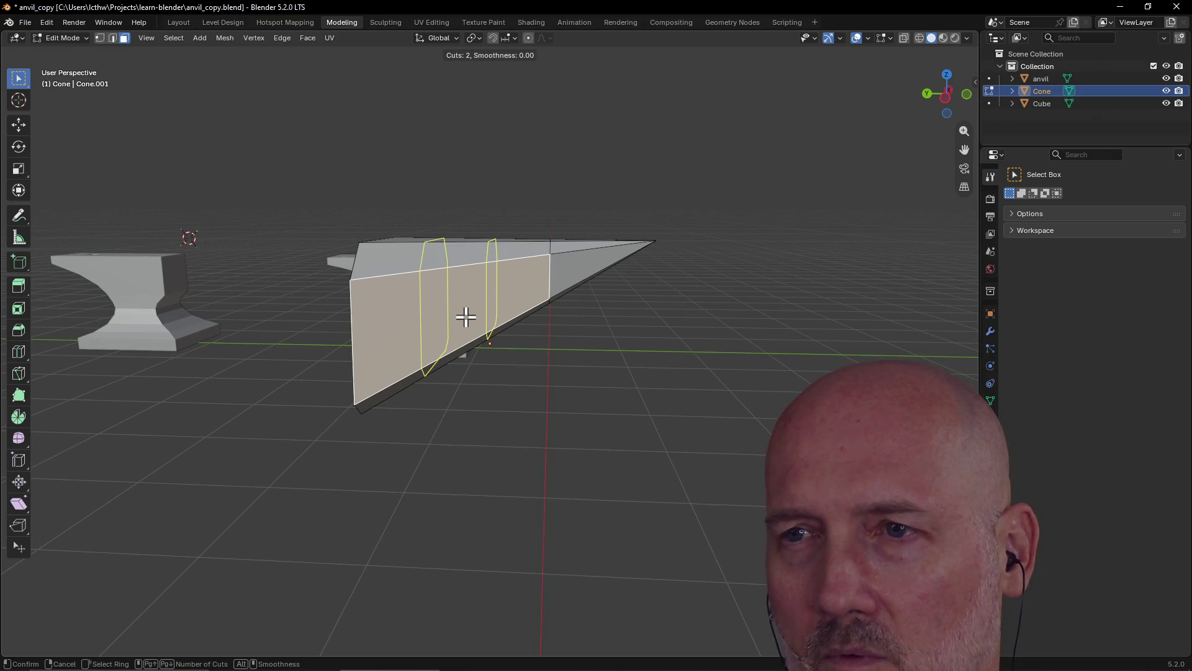
left_click(466, 316)
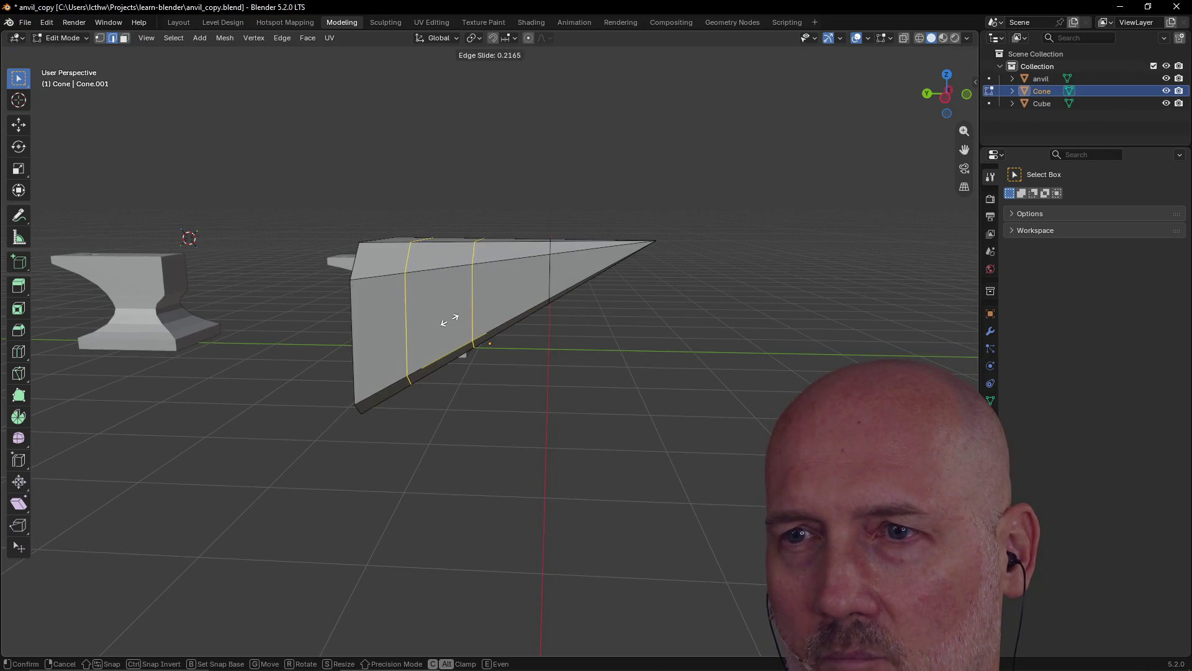
left_click(448, 320)
mouse_move(491, 388)
middle_mouse_down()
mouse_move(501, 348)
mouse_move(456, 282)
mouse_move(513, 343)
mouse_move(565, 354)
mouse_move(460, 366)
mouse_move(553, 327)
mouse_move(537, 296)
mouse_move(527, 335)
middle_mouse_up()
- Save the file as anvil_copy.blend
key("ctrl+s")
scroll(527, 336, "up", 3)
mouse_move(561, 263)
middle_mouse_down()
mouse_move(533, 253)
mouse_move(559, 267)
mouse_move(517, 300)
middle_mouse_up()
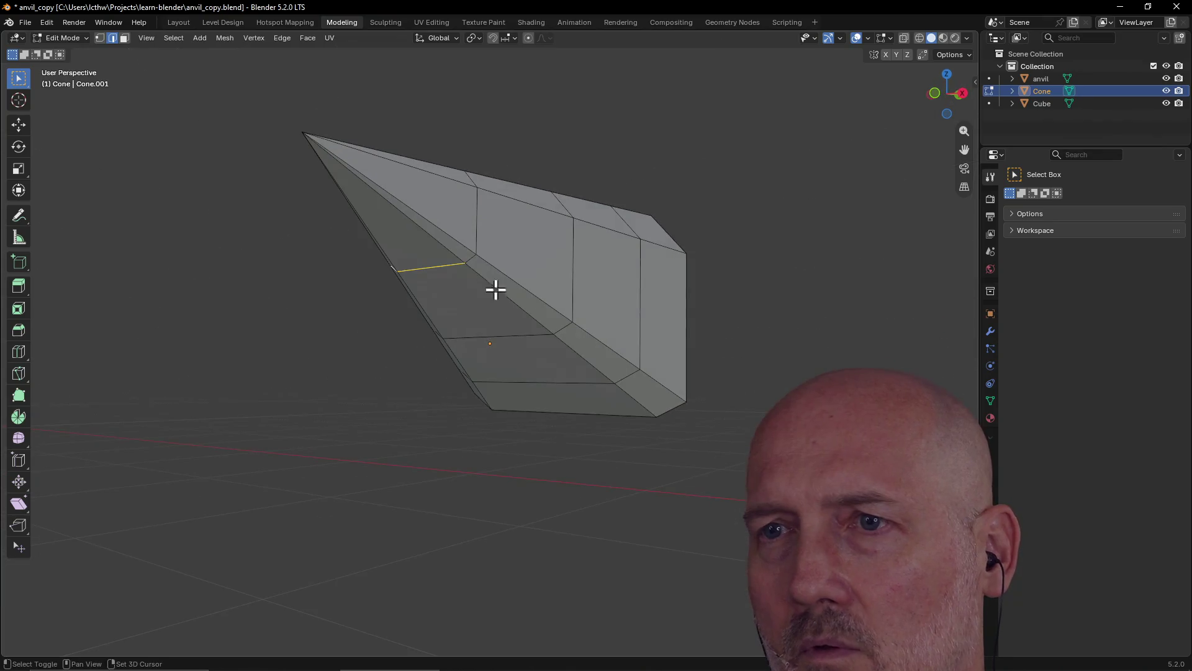
- Lower the first underside edge of the cone straight down along Z
mouse_move(472, 259)
middle_mouse_down()
mouse_move(565, 320)
mouse_move(593, 277)
middle_mouse_up()
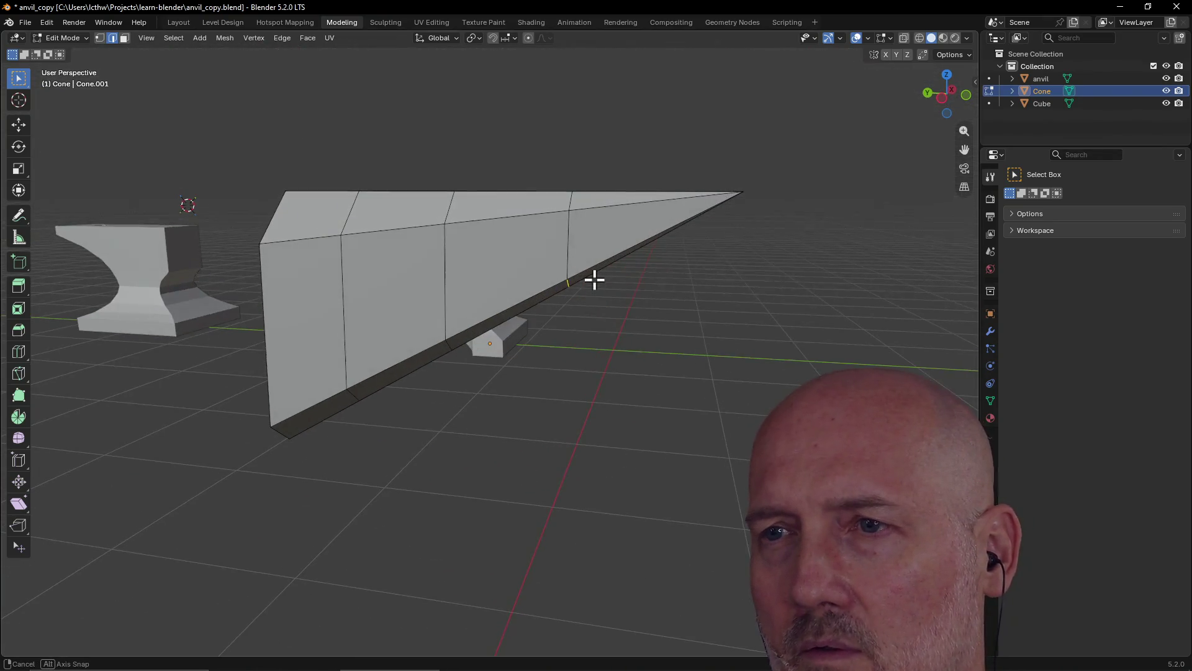
key("g")
key("z")
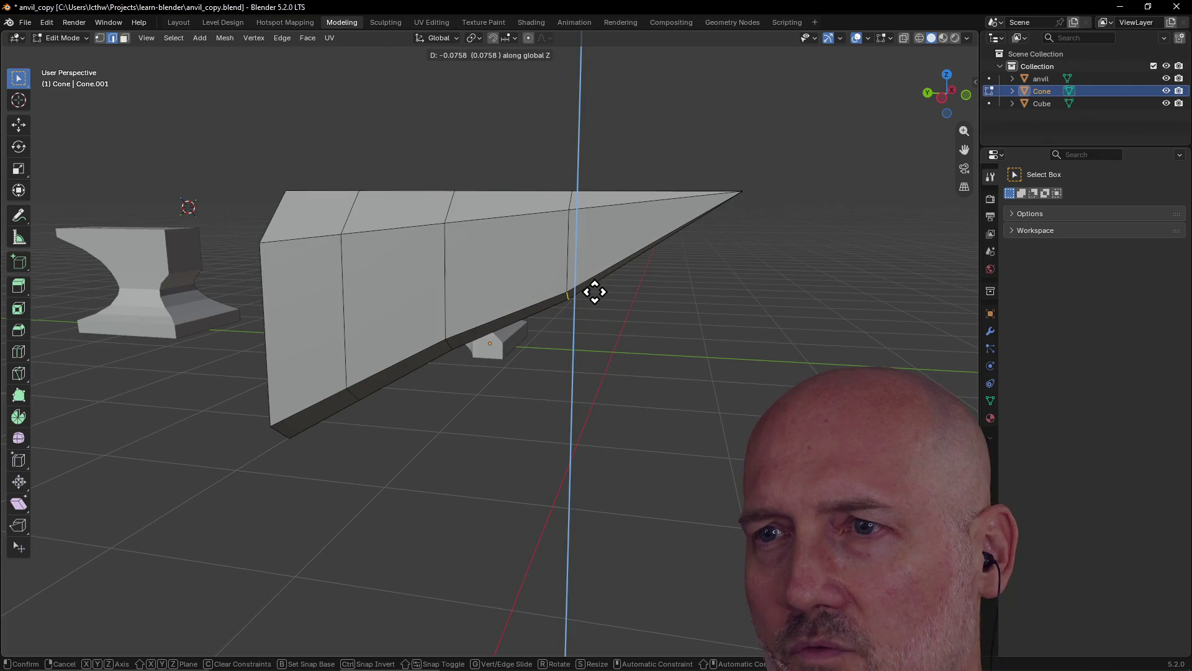
left_click(594, 293)
- Select a second underside edge and lower it vertically, cancelling a loop-cut preview
middle_click_drag(460, 341, 422, 316)
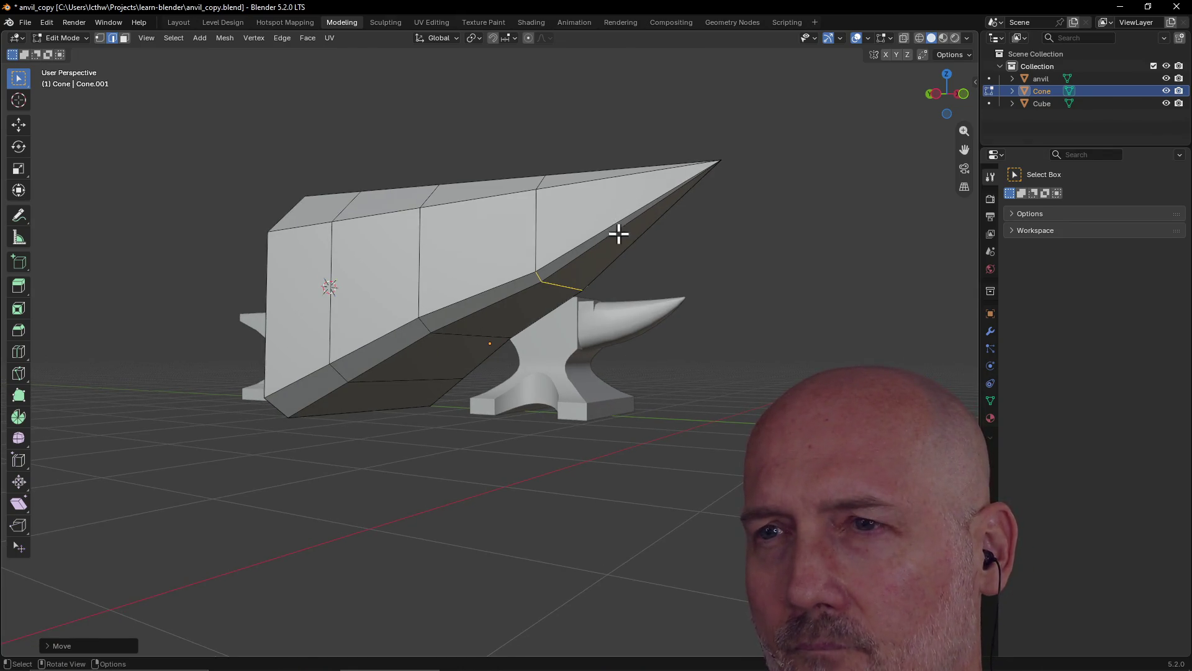
mouse_move(590, 242)
middle_mouse_down()
mouse_move(647, 244)
mouse_move(600, 186)
middle_mouse_up()
left_click(460, 321)
key("ctrl+r")
mouse_move(436, 288)
middle_mouse_down()
mouse_move(434, 325)
mouse_move(539, 343)
mouse_move(450, 324)
mouse_move(583, 407)
mouse_move(559, 381)
mouse_move(564, 327)
mouse_move(549, 373)
mouse_move(508, 367)
mouse_move(559, 362)
mouse_move(546, 314)
middle_mouse_up()
key("Escape")
key("g")
key("z")
left_click(560, 400)
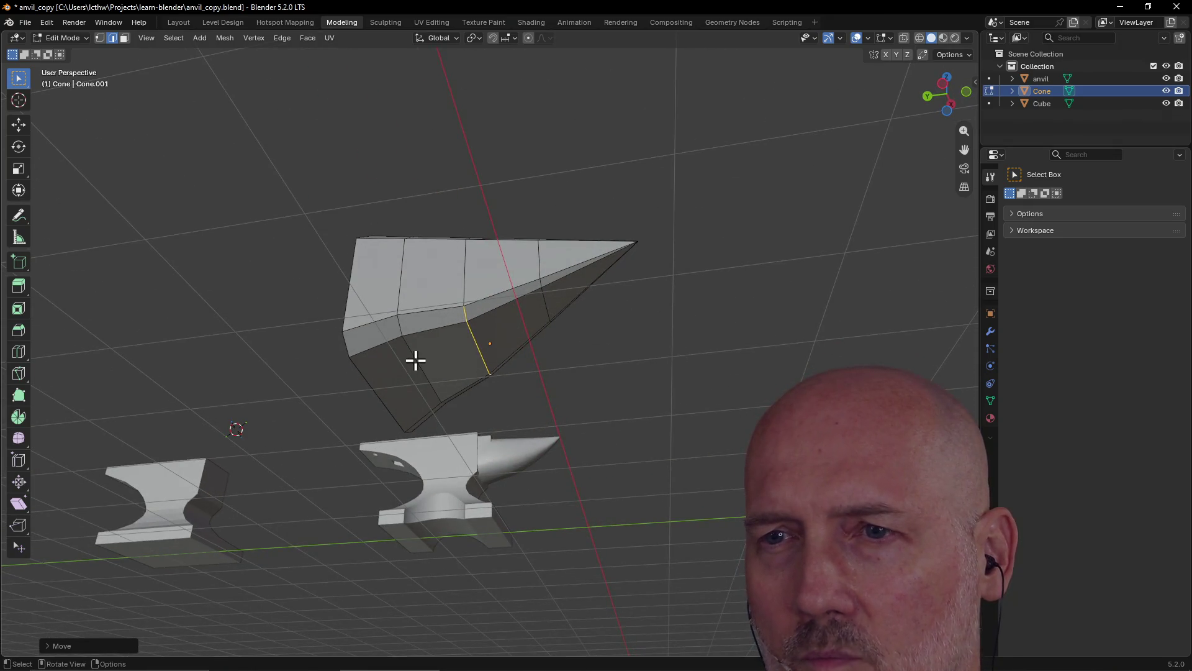
- Lower a third underside edge along Z to finish the tapering bottom
mouse_move(400, 325)
middle_mouse_down()
mouse_move(354, 367)
mouse_move(332, 422)
middle_mouse_up()
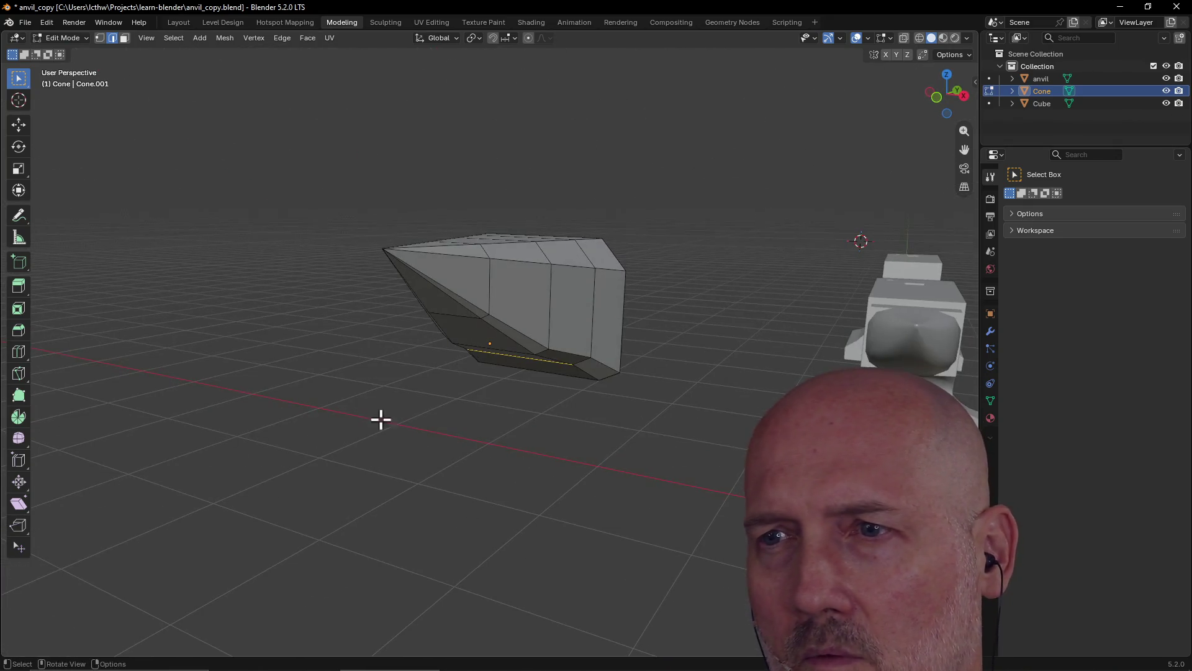
mouse_move(582, 361)
middle_mouse_down()
mouse_move(631, 375)
mouse_move(652, 360)
mouse_move(486, 371)
mouse_move(525, 344)
middle_mouse_up()
key("g")
key("z")
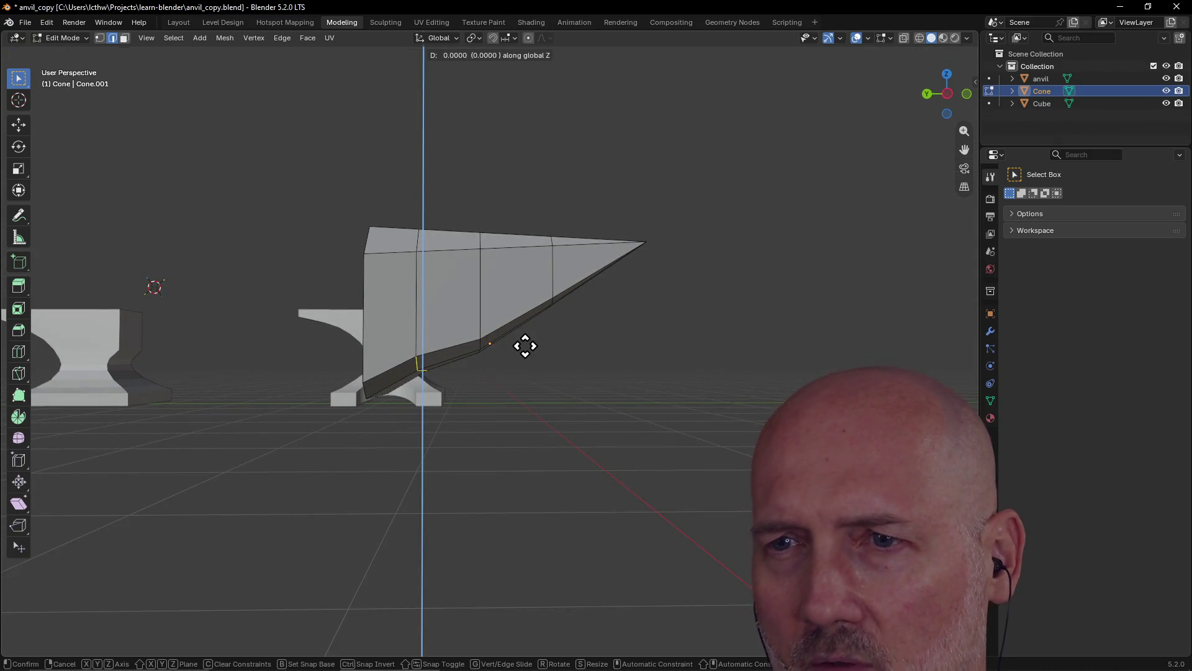
left_click(526, 357)
mouse_move(524, 354)
middle_mouse_down()
mouse_move(540, 380)
mouse_move(447, 341)
mouse_move(486, 341)
mouse_move(602, 381)
mouse_move(572, 382)
mouse_move(575, 336)
mouse_move(571, 370)
mouse_move(458, 385)
mouse_move(566, 355)
mouse_move(588, 311)
mouse_move(580, 240)
mouse_move(528, 301)
middle_mouse_up()
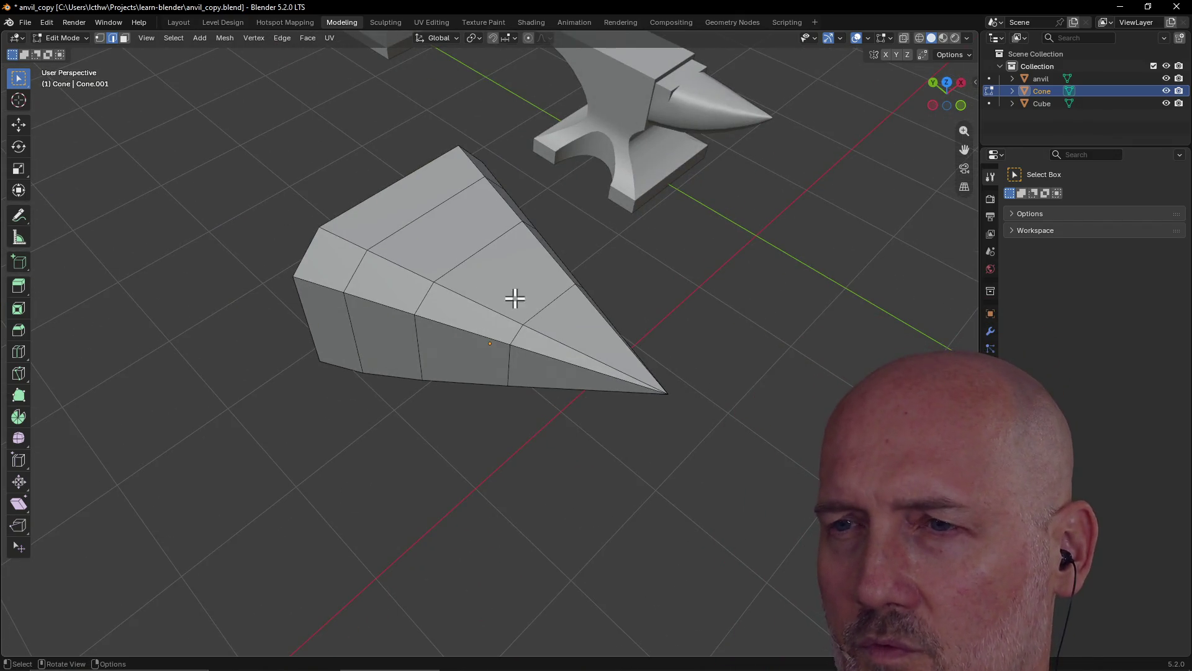
- Slide two edge loops along the cone's length on the Y axis
mouse_move(647, 394)
middle_mouse_down()
mouse_move(646, 301)
mouse_move(628, 279)
mouse_move(606, 324)
mouse_move(569, 273)
mouse_move(570, 298)
middle_mouse_up()
key("y")
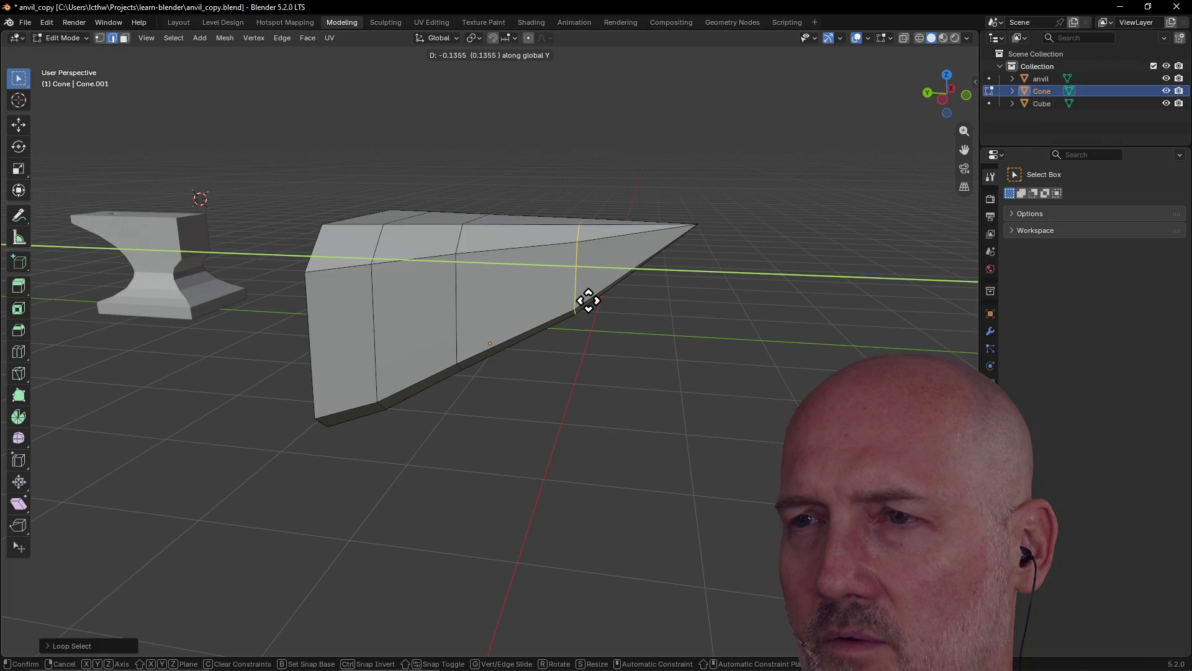
left_click(589, 301)
mouse_move(585, 301)
middle_mouse_down()
mouse_move(585, 283)
mouse_move(574, 298)
middle_mouse_up()
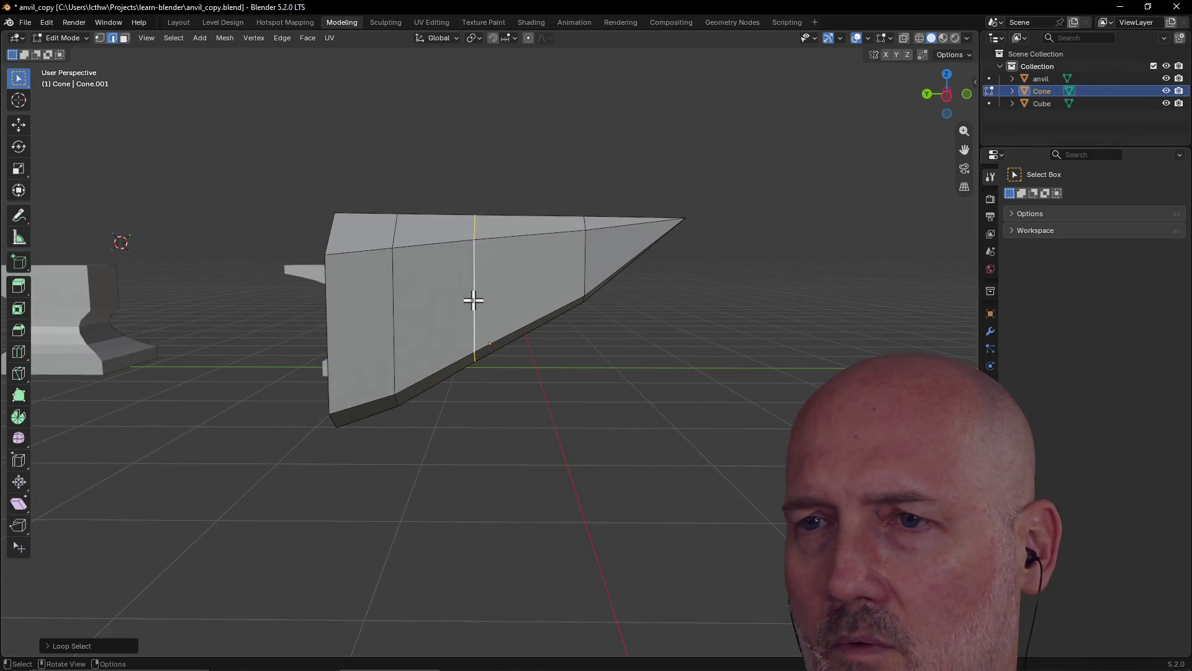
key("g")
key("y")
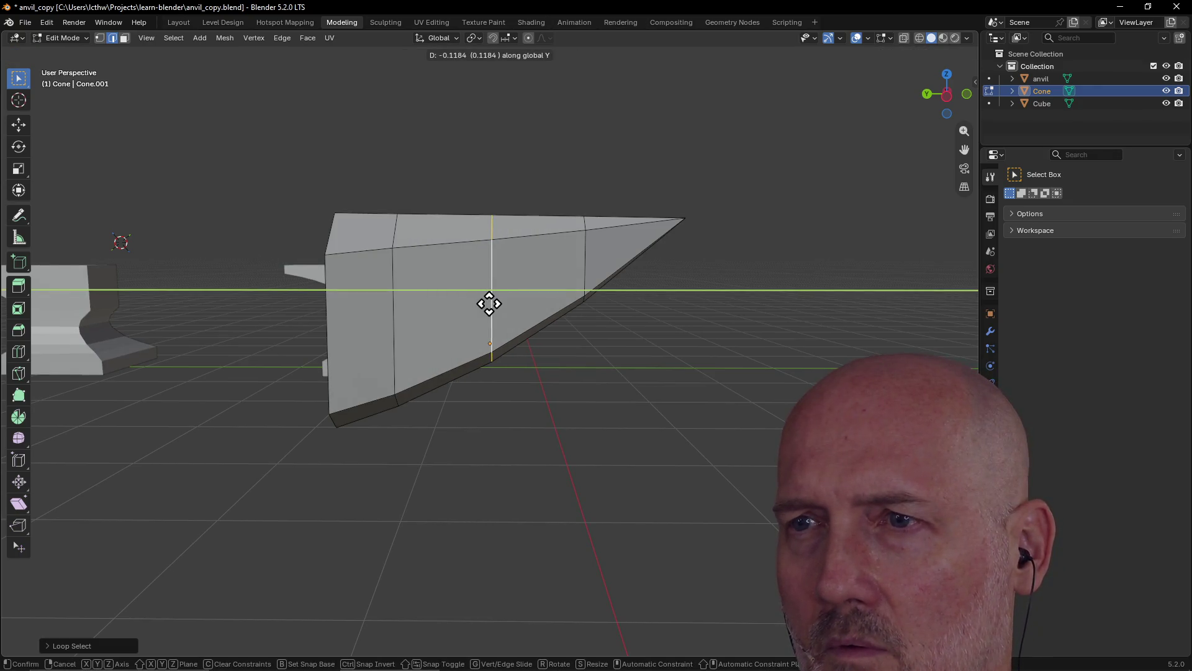
left_click(489, 304)
- In vertex mode, raise the cone's pointed tip vertex slightly along Z
mouse_move(561, 399)
middle_mouse_down()
mouse_move(562, 431)
mouse_move(503, 374)
mouse_move(529, 315)
mouse_move(546, 402)
mouse_move(529, 367)
mouse_move(460, 399)
mouse_move(513, 387)
mouse_move(514, 404)
mouse_move(538, 405)
mouse_move(452, 400)
mouse_move(558, 398)
mouse_move(530, 415)
middle_mouse_up()
mouse_move(419, 280)
middle_mouse_down()
mouse_move(497, 250)
mouse_move(416, 250)
mouse_move(579, 203)
mouse_move(501, 224)
middle_mouse_up()
scroll(730, 222, "up", 3)
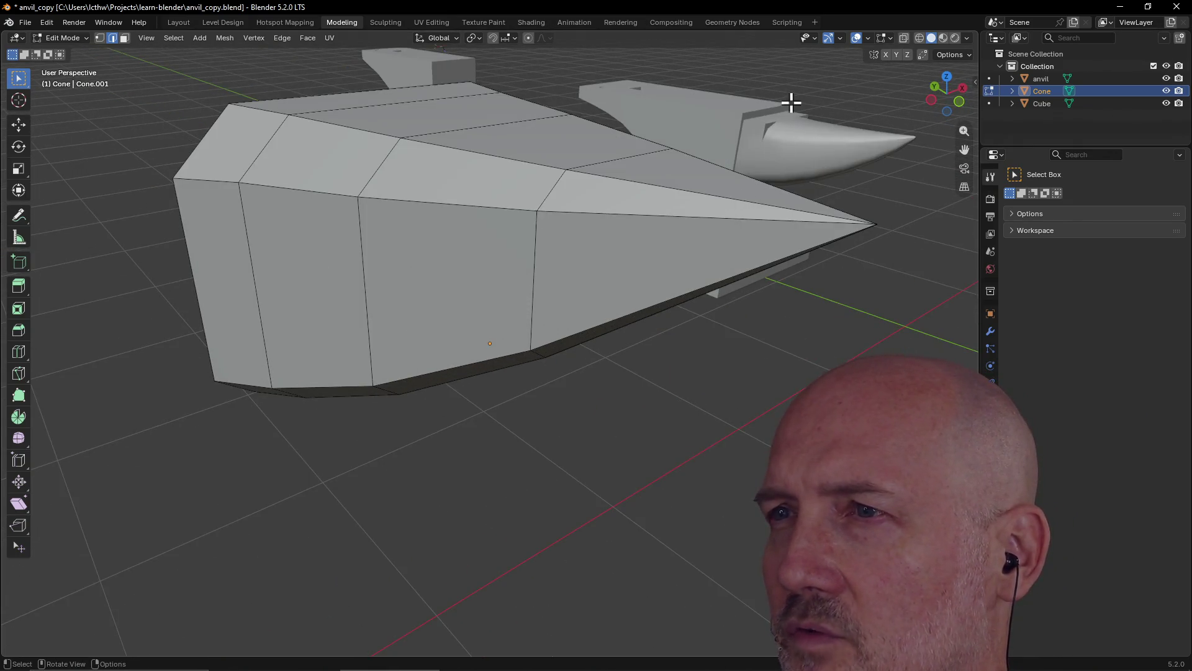
mouse_move(728, 151)
middle_mouse_down()
mouse_move(807, 149)
mouse_move(793, 170)
mouse_move(775, 155)
mouse_move(727, 165)
mouse_move(725, 152)
mouse_move(761, 185)
middle_mouse_up()
middle_click_drag(846, 230, 832, 223)
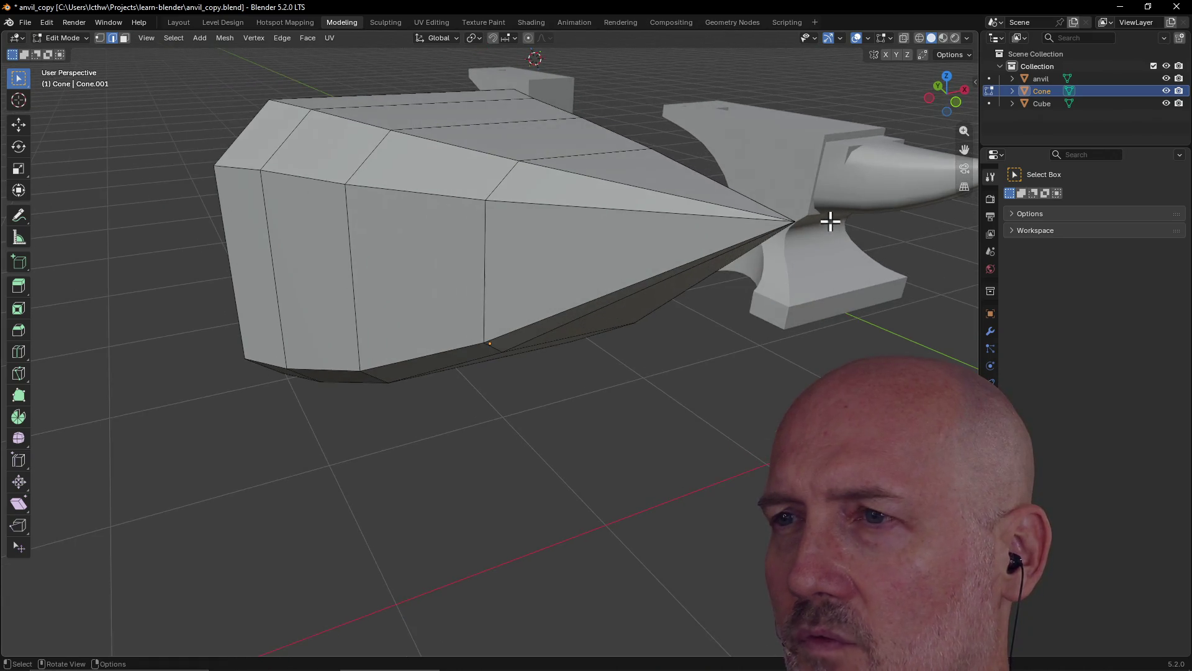
left_click(99, 39)
left_click(771, 205)
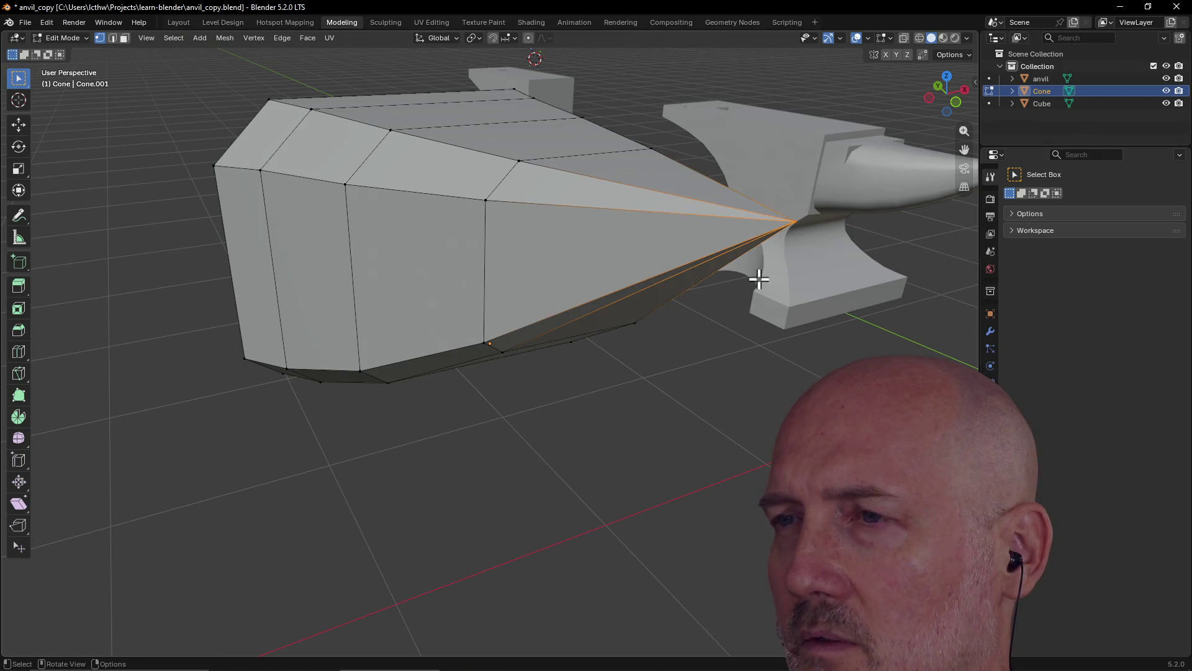
key("g")
key("z")
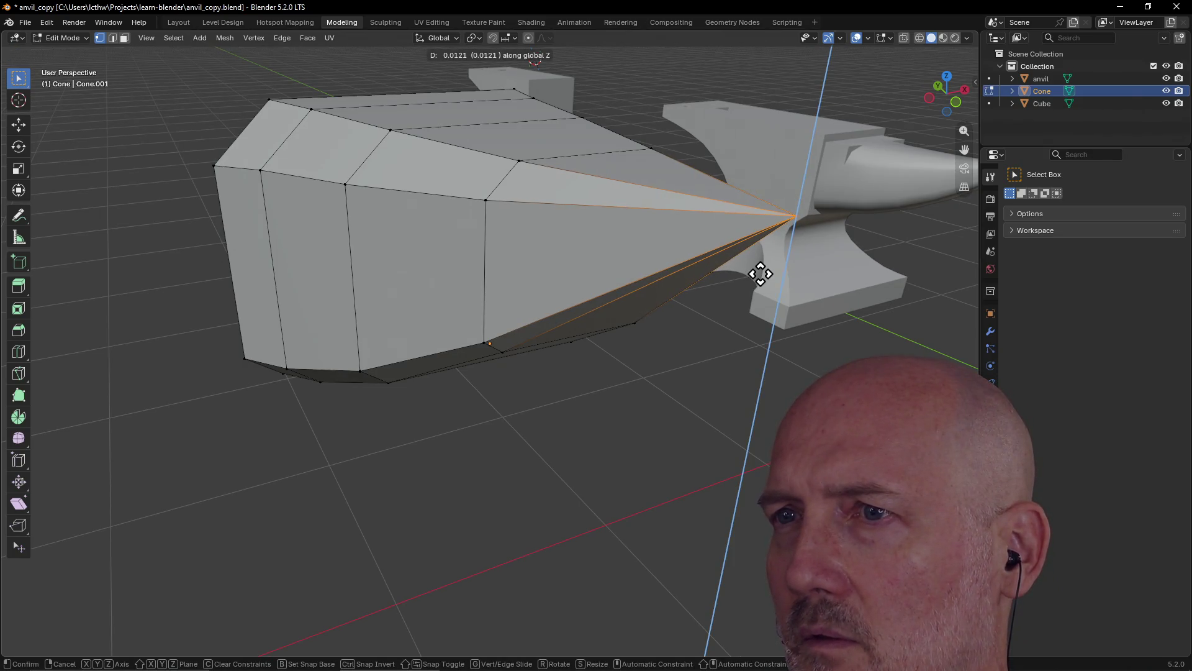
left_click(760, 272)
- Pull back and orbit to review the tapered horn beside both anvils
mouse_move(588, 435)
middle_mouse_down()
mouse_move(705, 440)
mouse_move(594, 410)
mouse_move(643, 417)
middle_mouse_up()
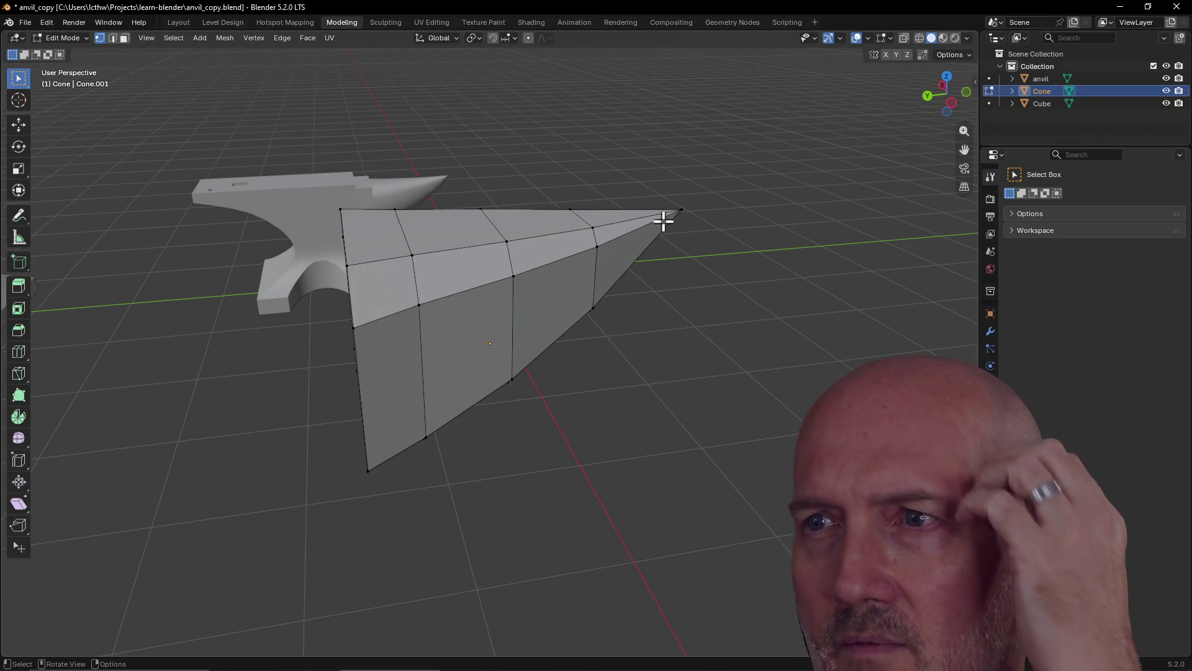
mouse_move(499, 164)
middle_mouse_down()
mouse_move(492, 199)
mouse_move(404, 160)
mouse_move(682, 288)
mouse_move(639, 264)
mouse_move(671, 298)
middle_mouse_up()
scroll(763, 399, "up", 4)
middle_click_drag(764, 400, 793, 304)
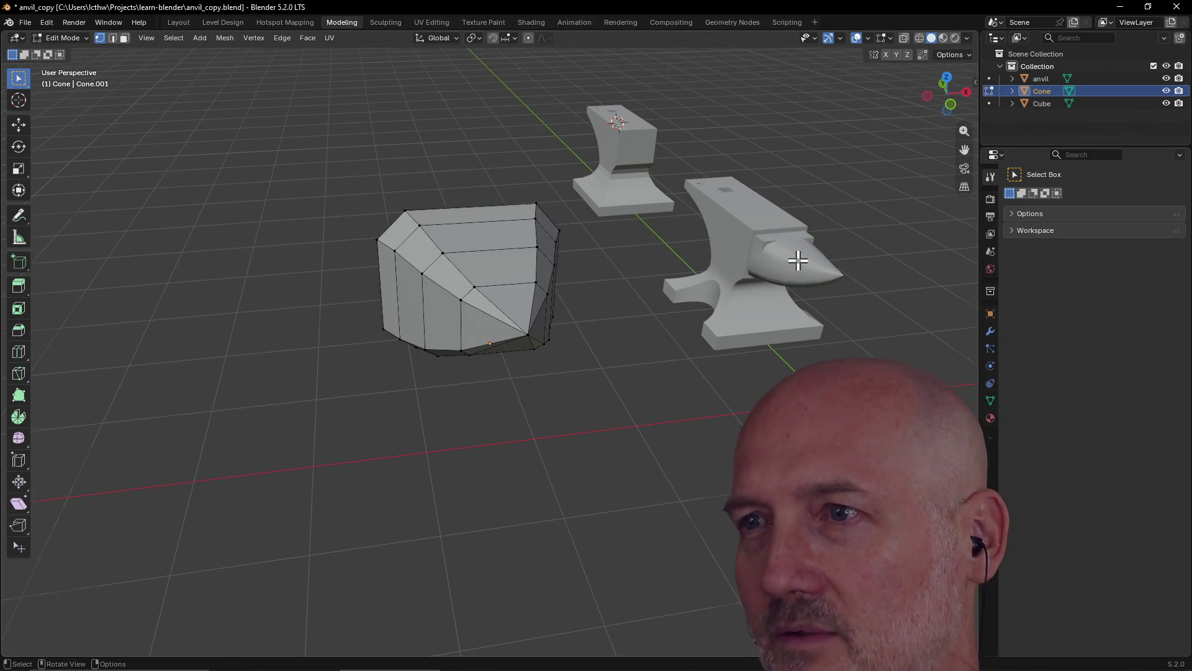
scroll(798, 261, "up", 2)
mouse_move(799, 260)
middle_mouse_down()
mouse_move(934, 255)
mouse_move(881, 261)
mouse_move(832, 235)
mouse_move(935, 228)
mouse_move(607, 274)
mouse_move(698, 338)
mouse_move(777, 277)
mouse_move(556, 336)
mouse_move(514, 285)
mouse_move(591, 309)
mouse_move(369, 330)
middle_mouse_up()
mouse_move(432, 368)
middle_mouse_down()
mouse_move(497, 317)
mouse_move(536, 349)
mouse_move(367, 348)
mouse_move(575, 336)
mouse_move(408, 352)
mouse_move(516, 335)
mouse_move(404, 325)
mouse_move(321, 379)
mouse_move(430, 370)
mouse_move(345, 356)
mouse_move(421, 354)
mouse_move(360, 295)
mouse_move(590, 224)
mouse_move(554, 180)
mouse_move(681, 186)
middle_mouse_up()
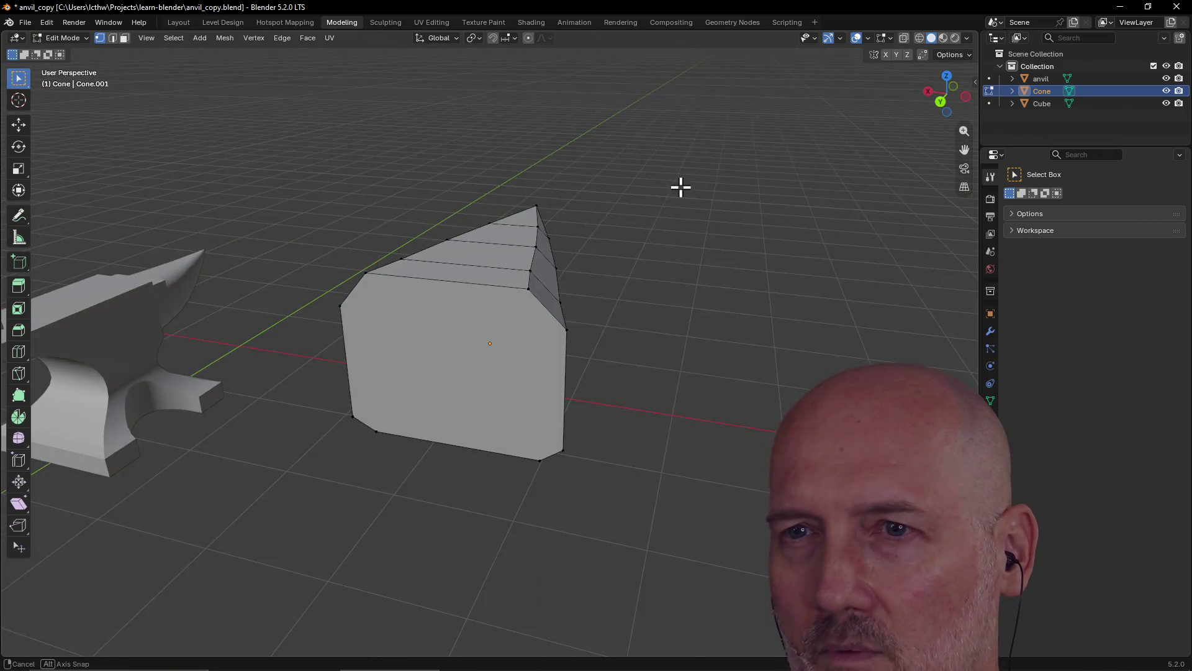
left_click(124, 38)
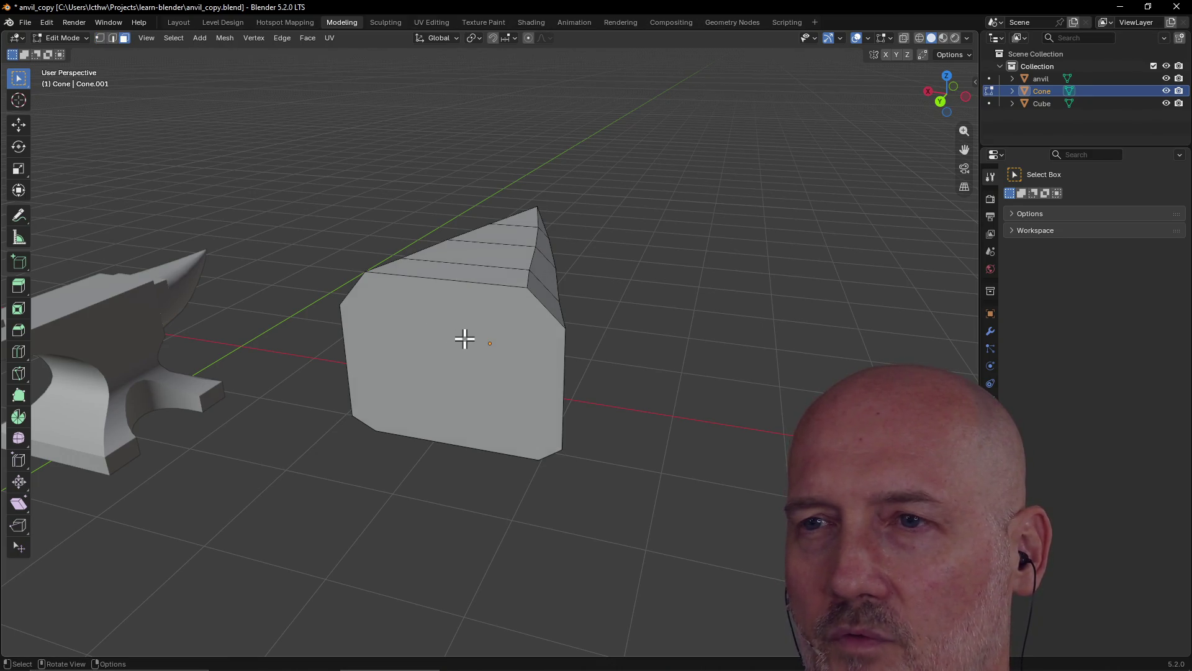
- Extrude the cone's flat wide end face outward about 0.42
left_click(464, 339)
mouse_move(463, 338)
middle_mouse_down()
mouse_move(450, 330)
mouse_move(460, 308)
mouse_move(366, 343)
mouse_move(410, 343)
mouse_move(391, 357)
mouse_move(453, 329)
mouse_move(438, 338)
middle_mouse_up()
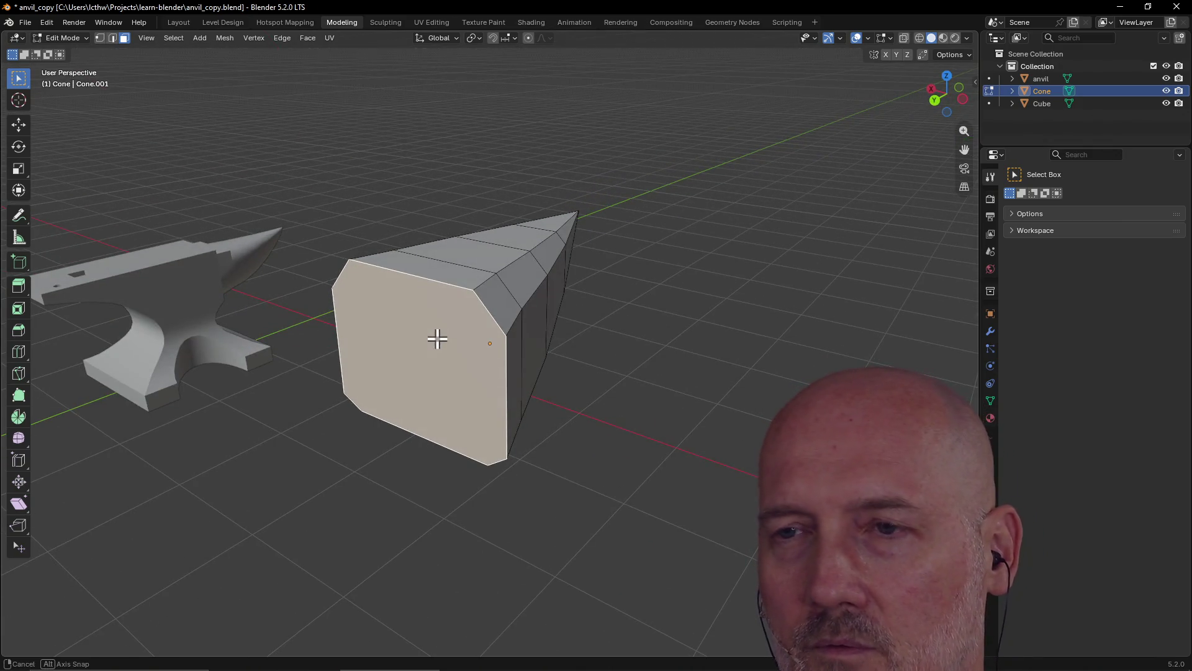
key("e")
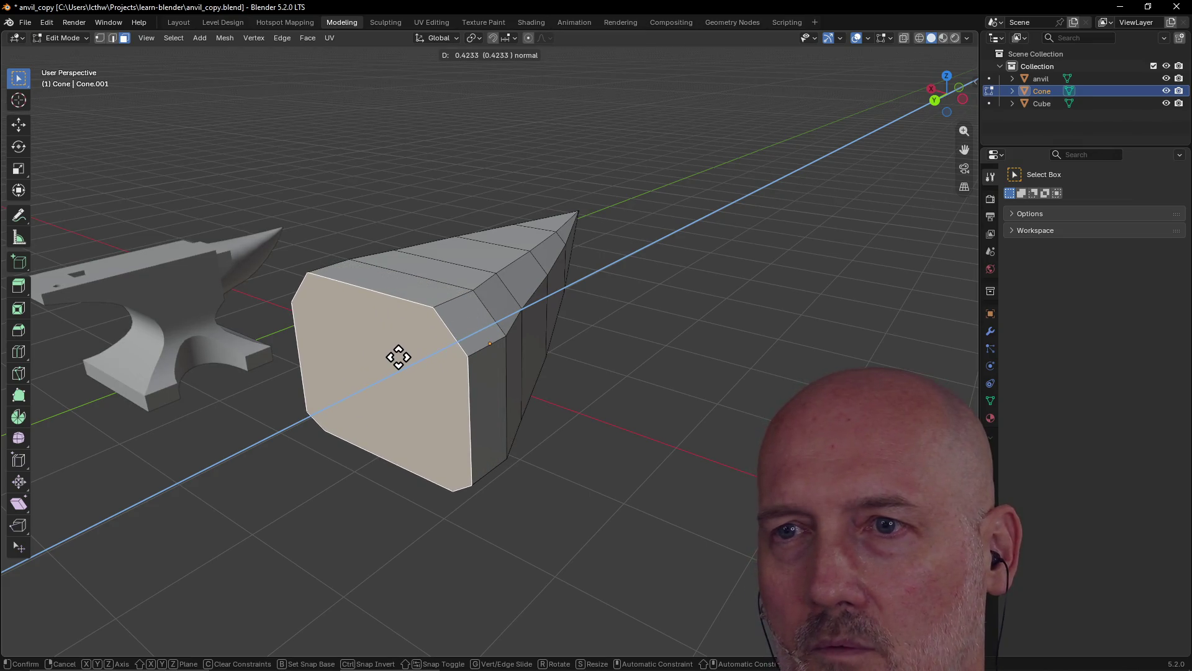
left_click(403, 356)
mouse_move(403, 356)
middle_mouse_down()
mouse_move(338, 360)
mouse_move(458, 365)
mouse_move(471, 378)
mouse_move(328, 372)
mouse_move(361, 373)
middle_mouse_up()
- Select the two top faces at the cone's wide end
left_click(351, 283)
mouse_move(351, 282)
middle_mouse_down()
mouse_move(413, 266)
mouse_move(359, 272)
mouse_move(475, 333)
middle_mouse_up()
left_click(377, 326, "shift")
middle_click_drag(429, 379, 362, 324)
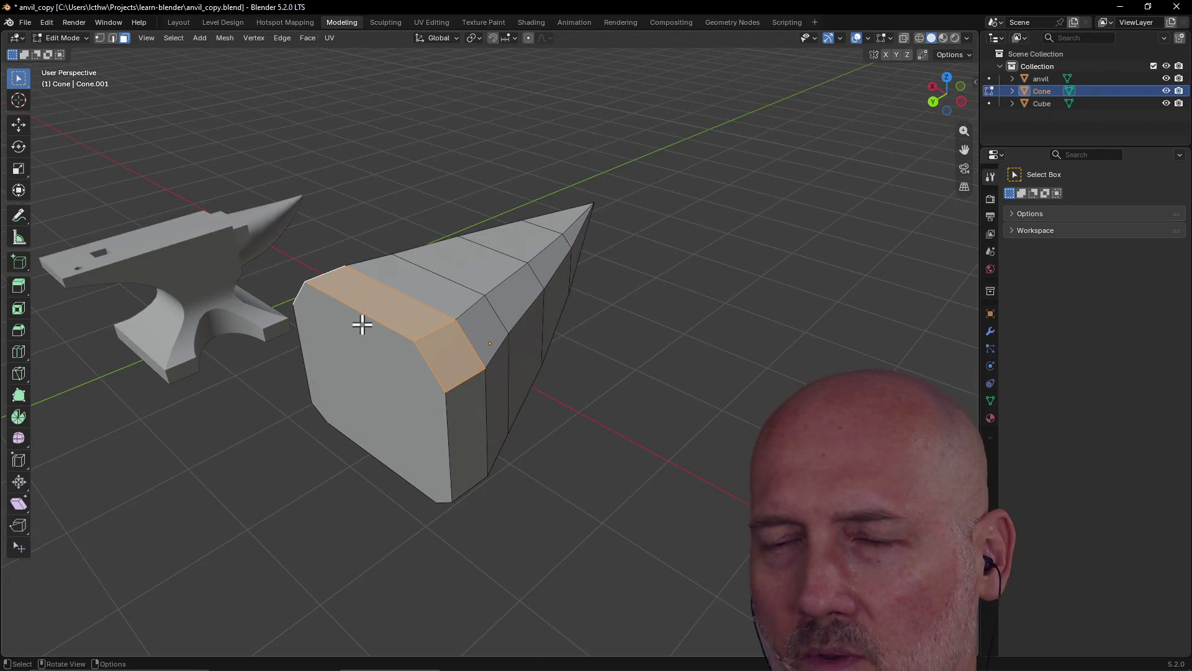
- Extrude the two selected top faces and move them upward
key("e")
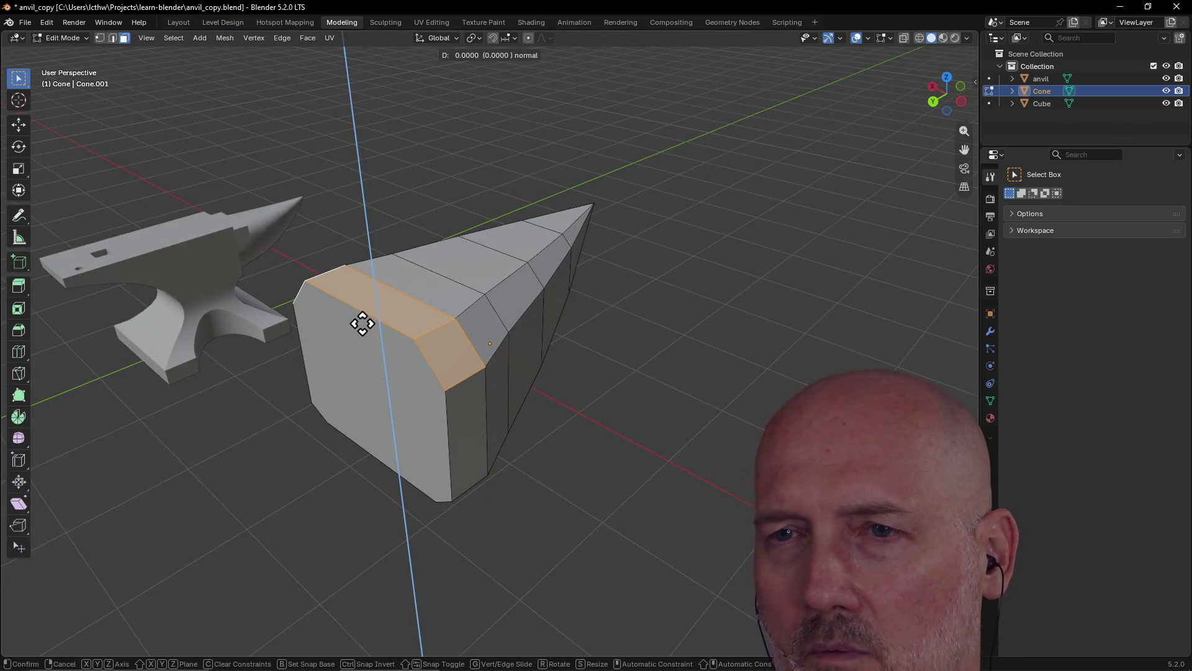
key("c")
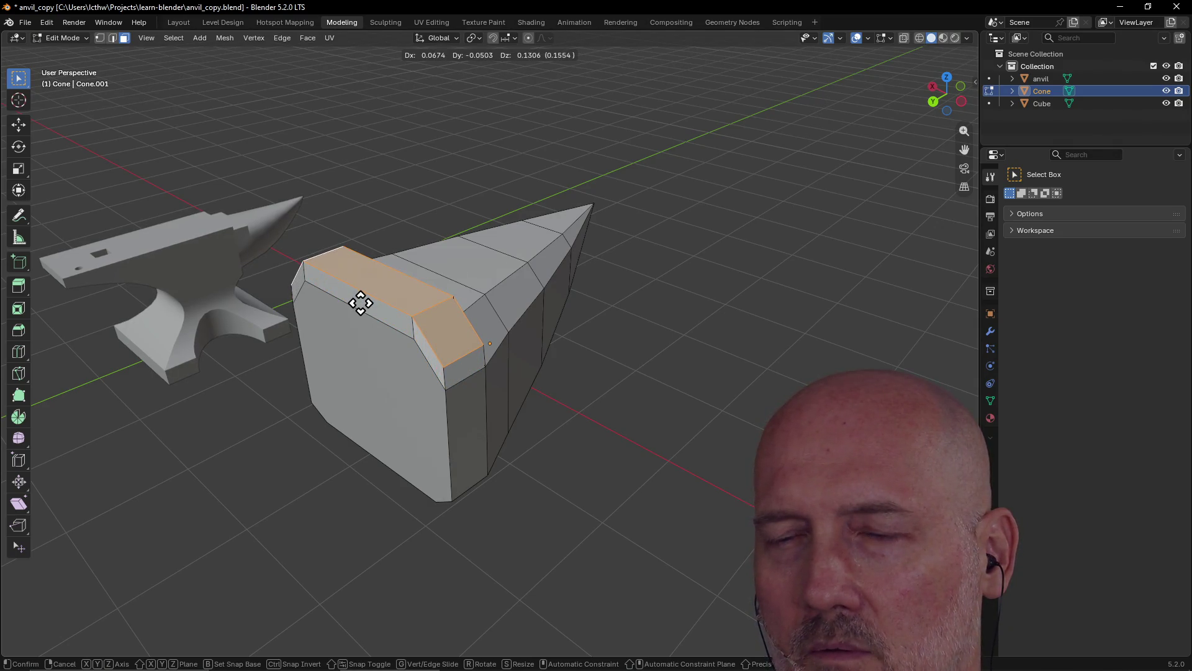
left_click(361, 303)
mouse_move(497, 256)
middle_mouse_down()
mouse_move(322, 261)
mouse_move(570, 235)
mouse_move(381, 269)
middle_mouse_up()
key("g")
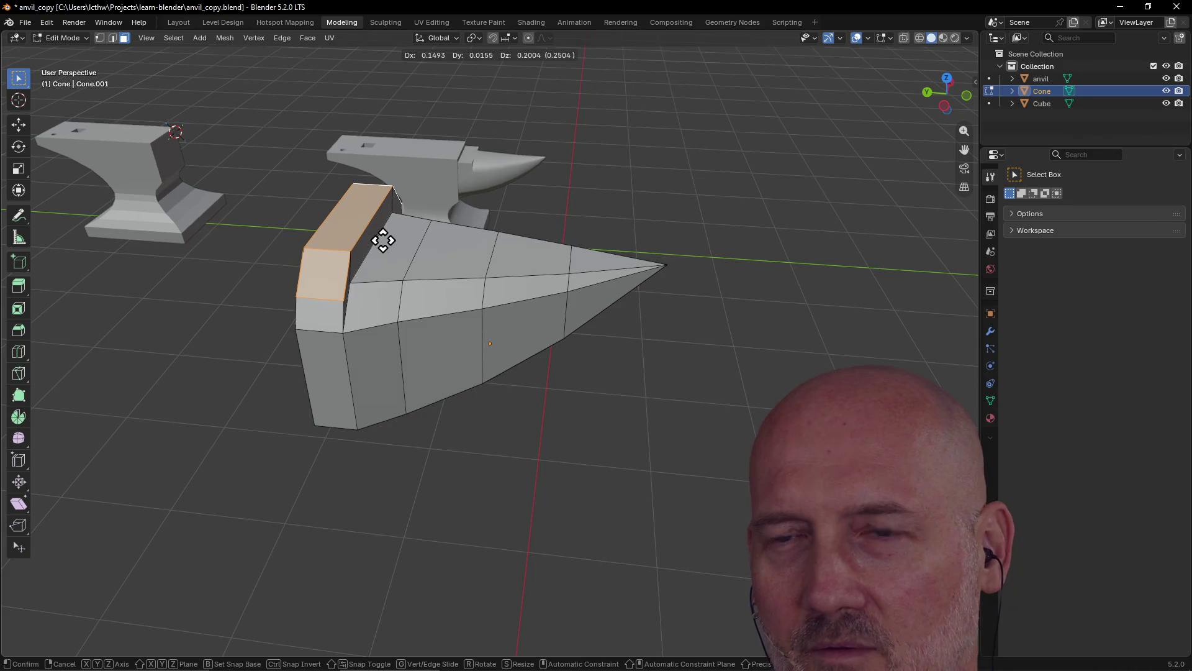
left_click(380, 238)
mouse_move(375, 233)
middle_mouse_down()
mouse_move(514, 230)
mouse_move(431, 256)
mouse_move(311, 198)
mouse_move(274, 213)
mouse_move(501, 208)
mouse_move(472, 223)
mouse_move(509, 215)
mouse_move(477, 254)
middle_mouse_up()
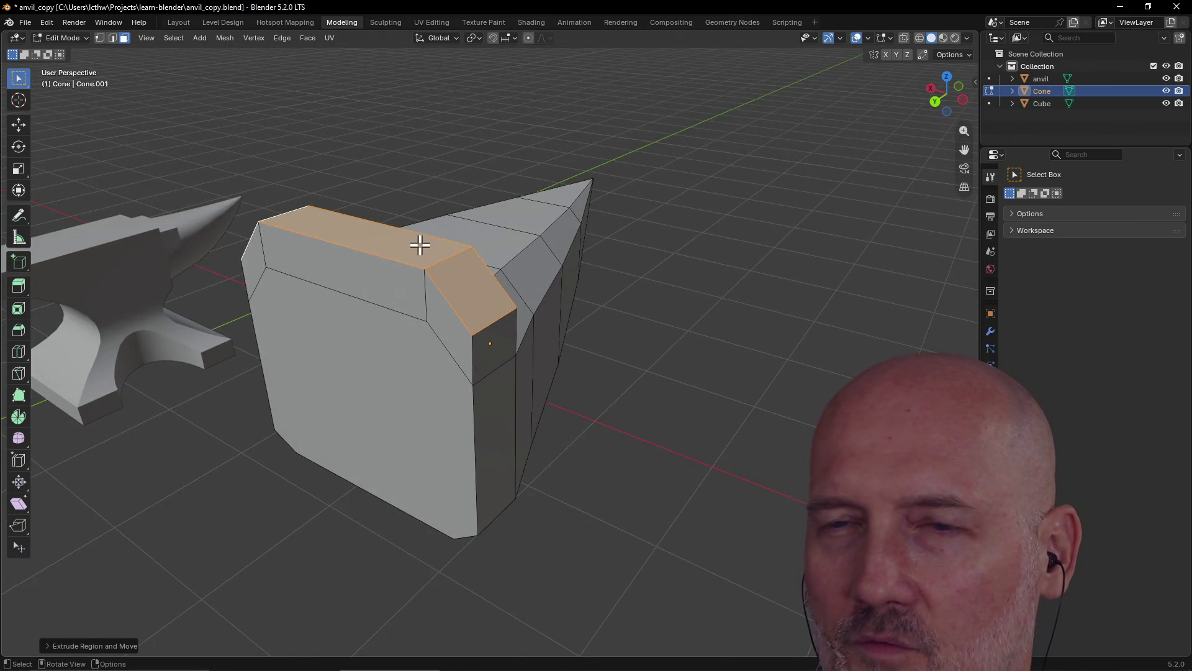
- Inspect the raised faces, then undo the Extrude Region and Move
mouse_move(410, 306)
middle_mouse_down()
mouse_move(277, 298)
mouse_move(282, 282)
mouse_move(351, 273)
middle_mouse_up()
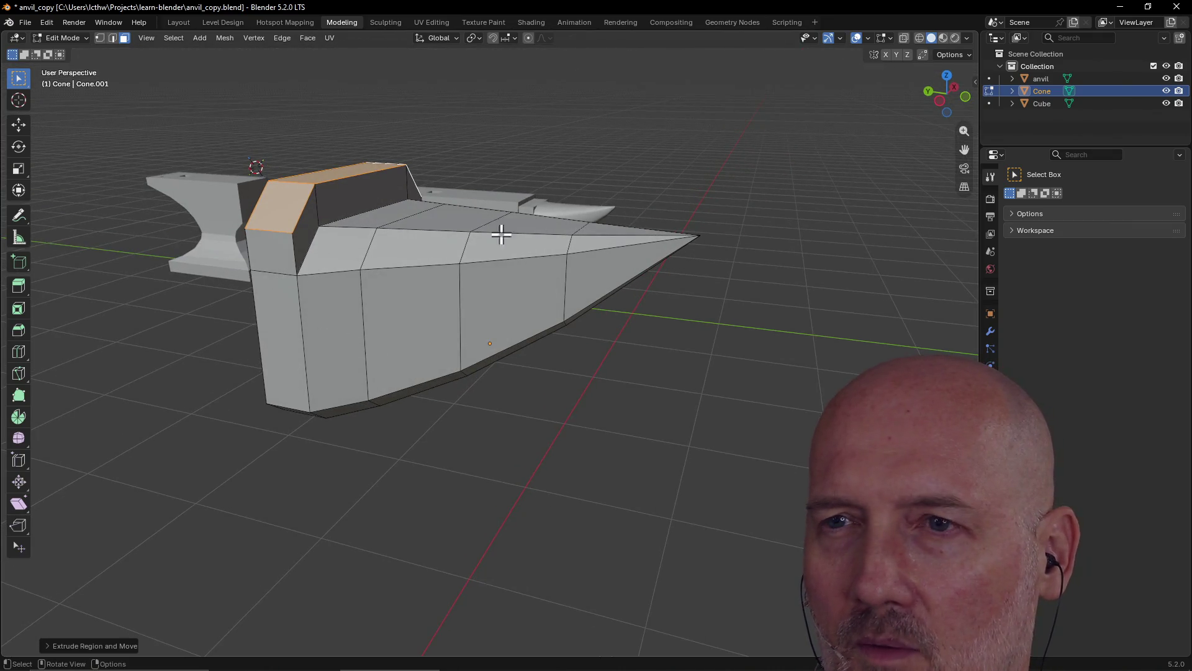
mouse_move(623, 253)
middle_mouse_down()
mouse_move(519, 292)
mouse_move(565, 263)
mouse_move(590, 287)
mouse_move(626, 274)
mouse_move(559, 290)
mouse_move(442, 250)
middle_mouse_up()
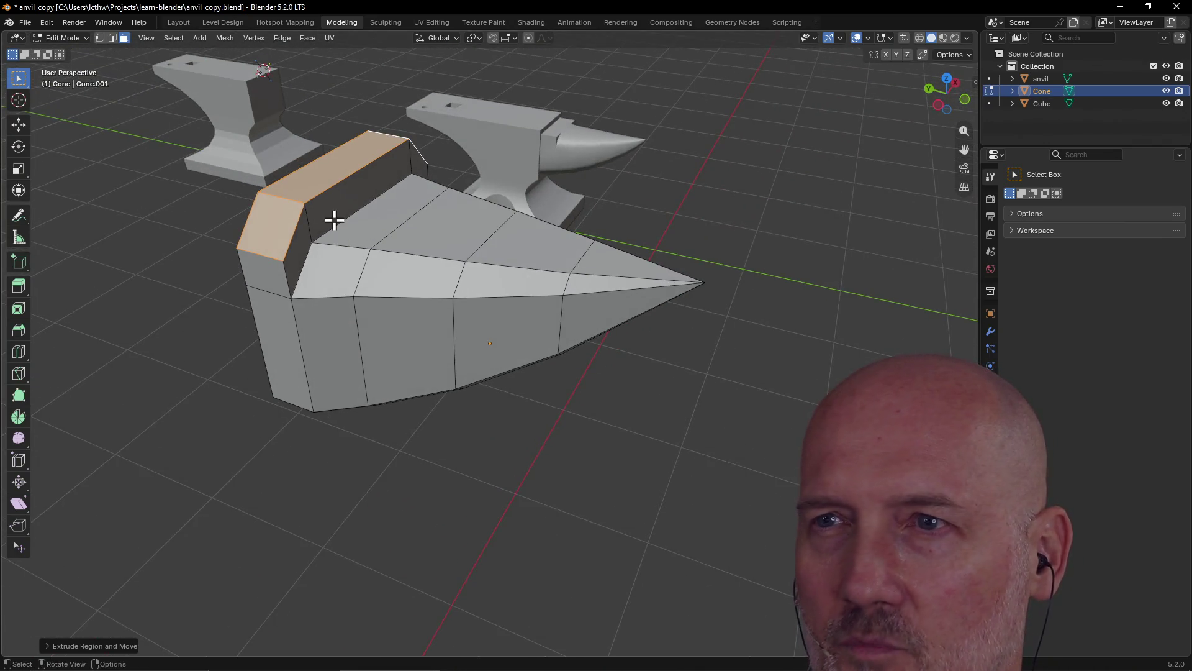
middle_click_drag(349, 198, 332, 207)
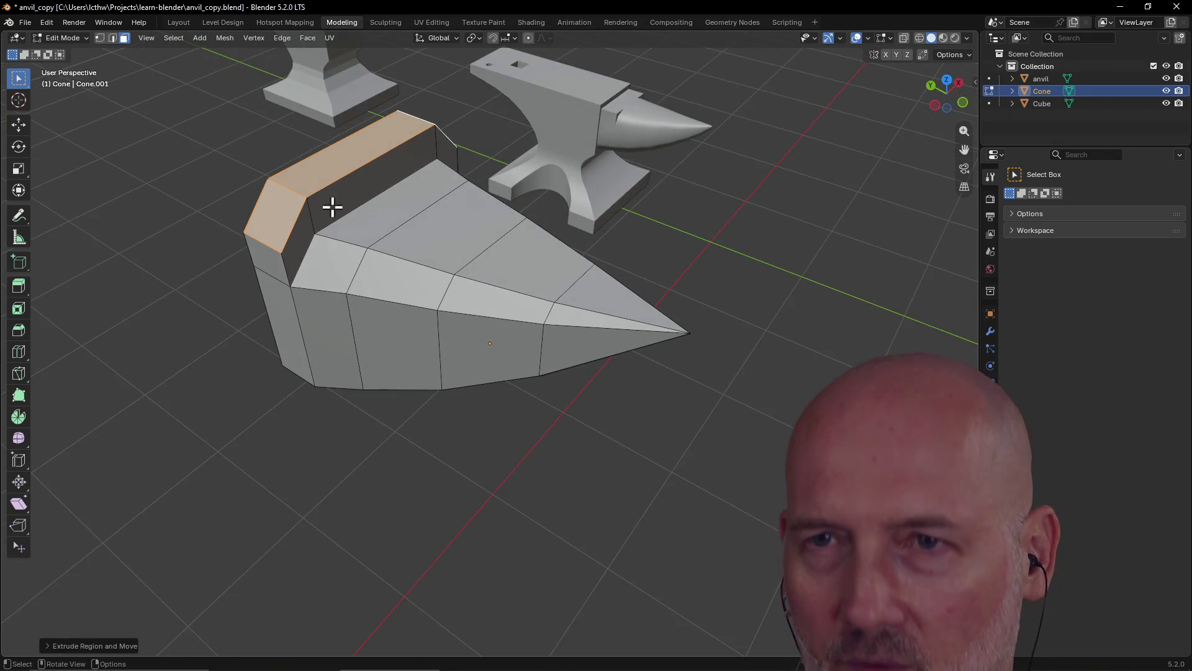
key("ctrl+z")
middle_click_drag(300, 240, 329, 231)
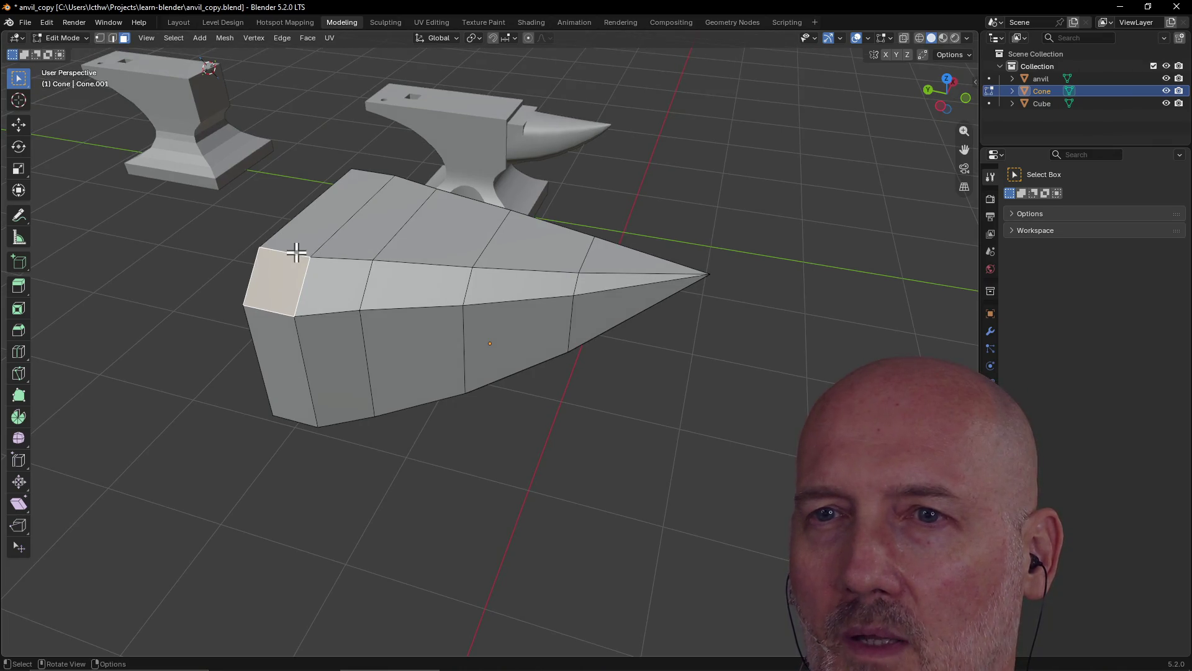
- Select the face on the cone's blunt front end
left_click(296, 252)
left_click(282, 262)
middle_click_drag(278, 261, 465, 258)
middle_click_drag(419, 263, 483, 327)
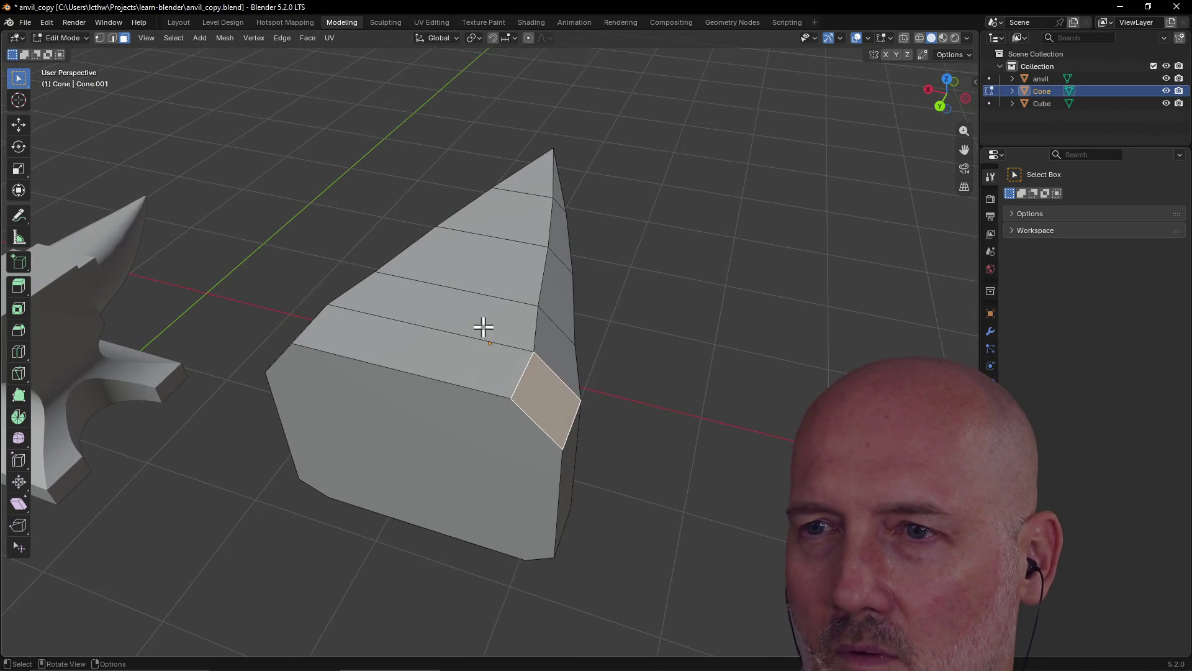
mouse_move(545, 399)
middle_mouse_down()
mouse_move(564, 349)
mouse_move(565, 404)
mouse_move(602, 400)
mouse_move(405, 400)
mouse_move(458, 381)
mouse_move(451, 388)
middle_mouse_up()
left_click(406, 400)
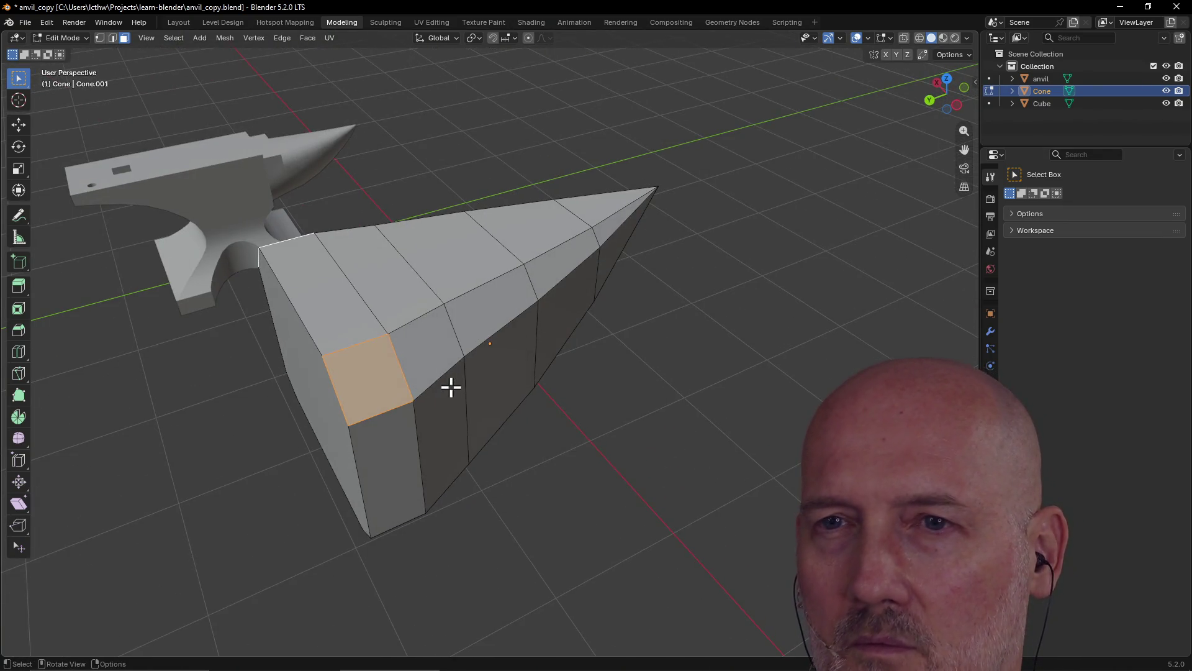
left_click(373, 373)
mouse_move(373, 372)
middle_mouse_down()
mouse_move(447, 343)
mouse_move(402, 360)
mouse_move(428, 364)
middle_mouse_up()
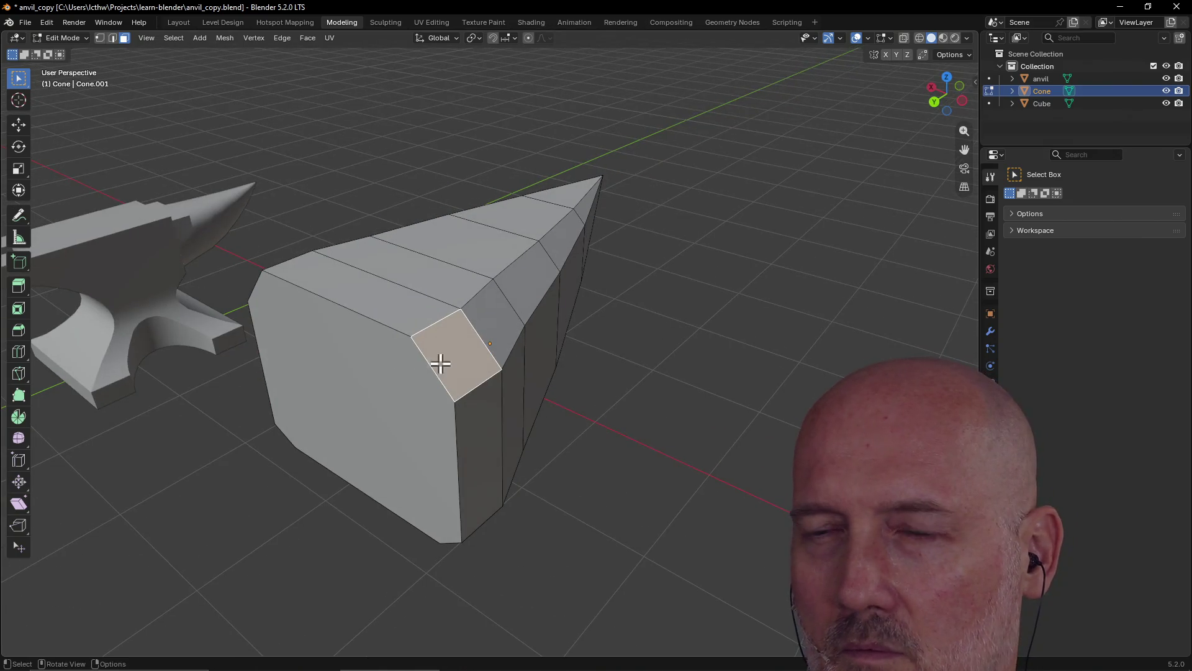
- In edge mode, raise one edge of the end face 0.1945 along Z
left_click(112, 37)
left_click(475, 386)
key("g")
key("z")
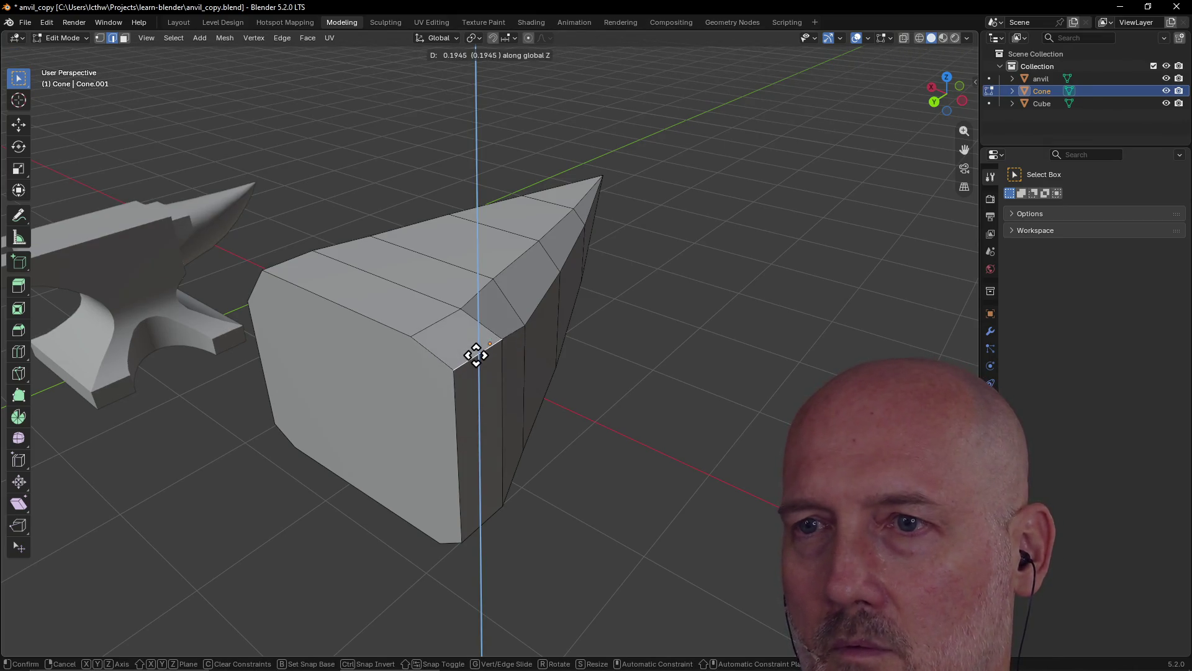
left_click(476, 350)
mouse_move(473, 348)
middle_mouse_down()
mouse_move(519, 344)
mouse_move(447, 324)
mouse_move(418, 394)
mouse_move(407, 353)
mouse_move(356, 348)
middle_mouse_up()
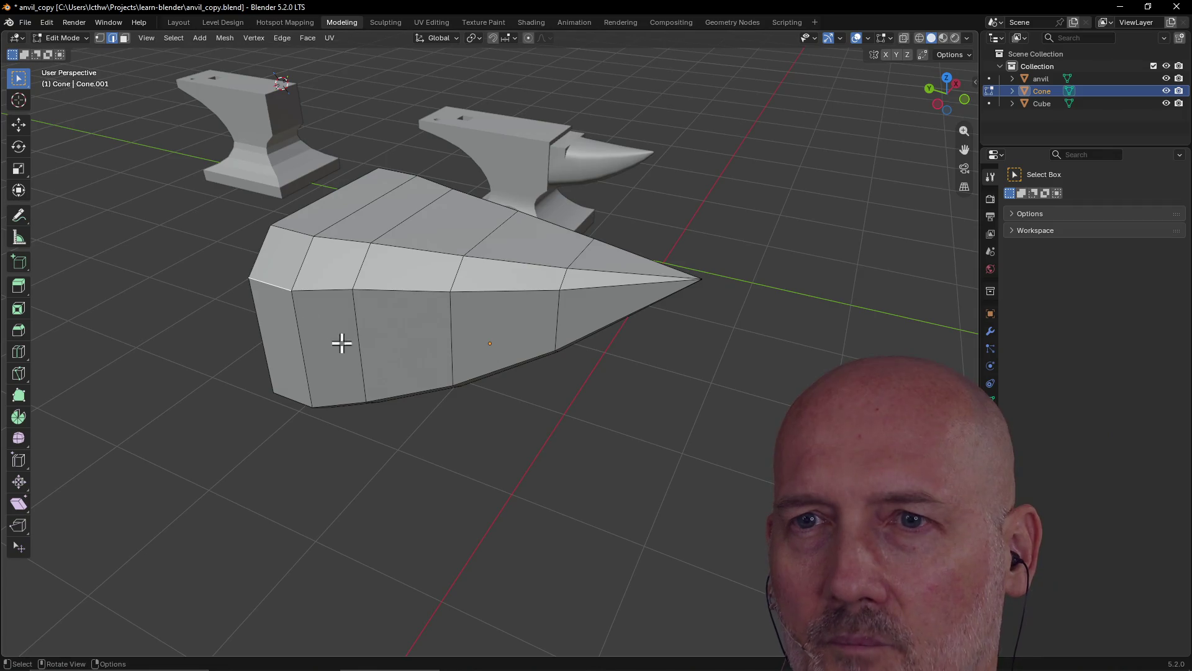
mouse_move(301, 309)
middle_mouse_down()
mouse_move(418, 285)
mouse_move(333, 306)
mouse_move(354, 298)
mouse_move(272, 296)
mouse_move(364, 266)
mouse_move(405, 314)
mouse_move(482, 327)
mouse_move(549, 367)
mouse_move(333, 325)
mouse_move(382, 339)
middle_mouse_up()
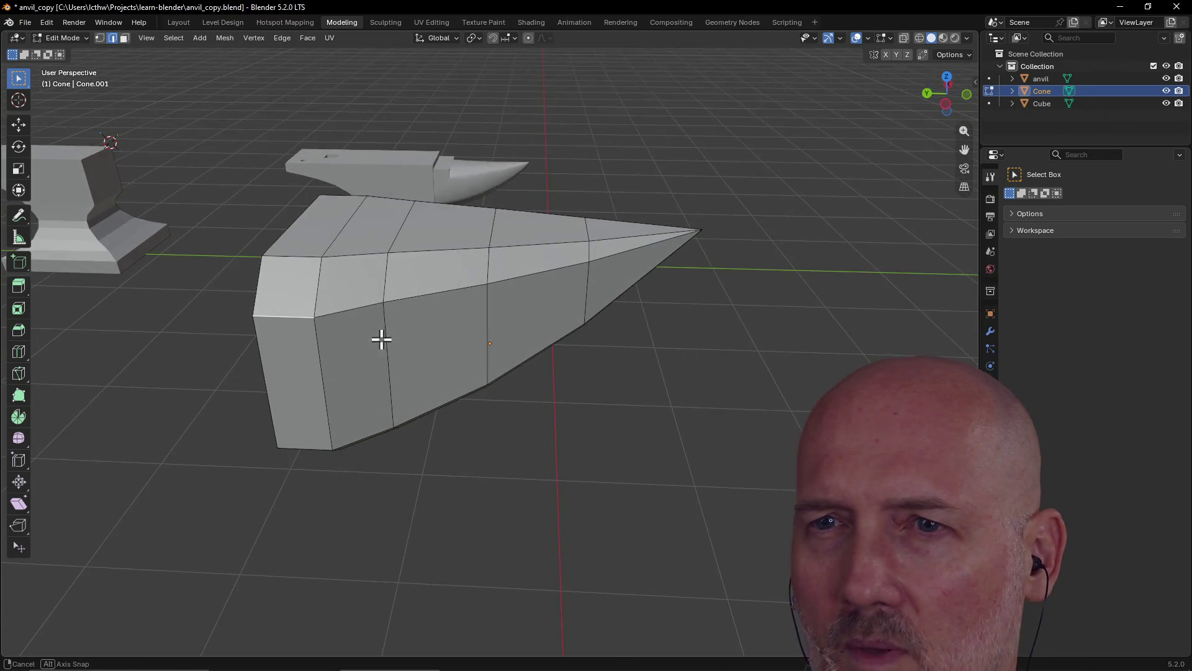
key("g")
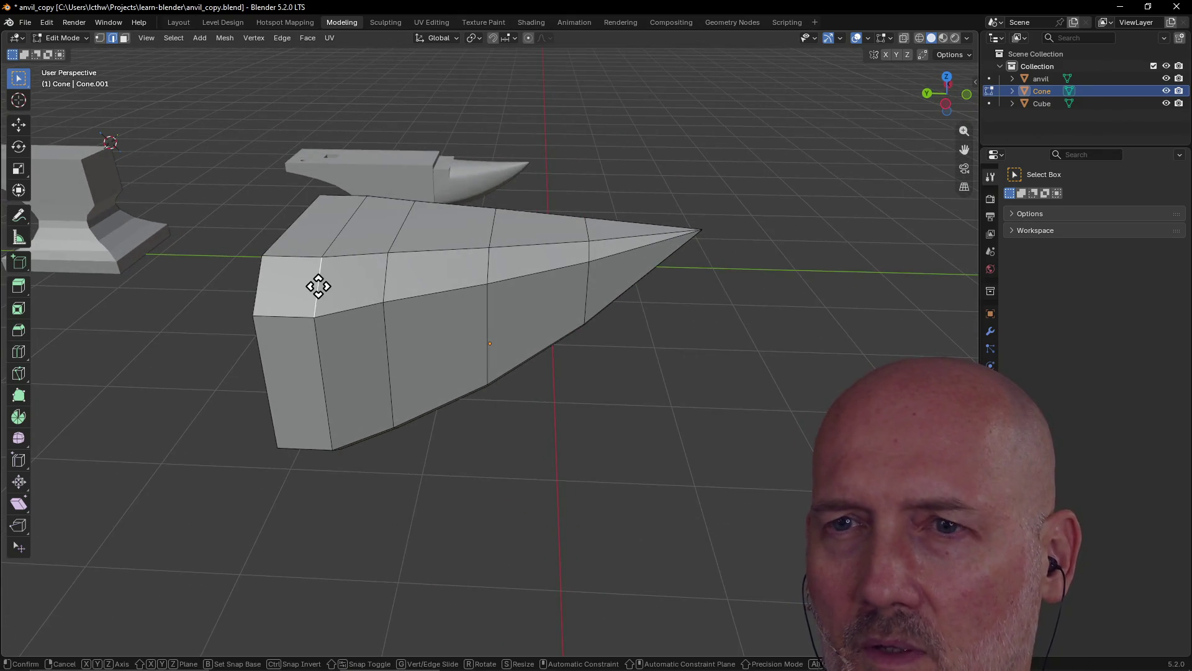
left_click(318, 286)
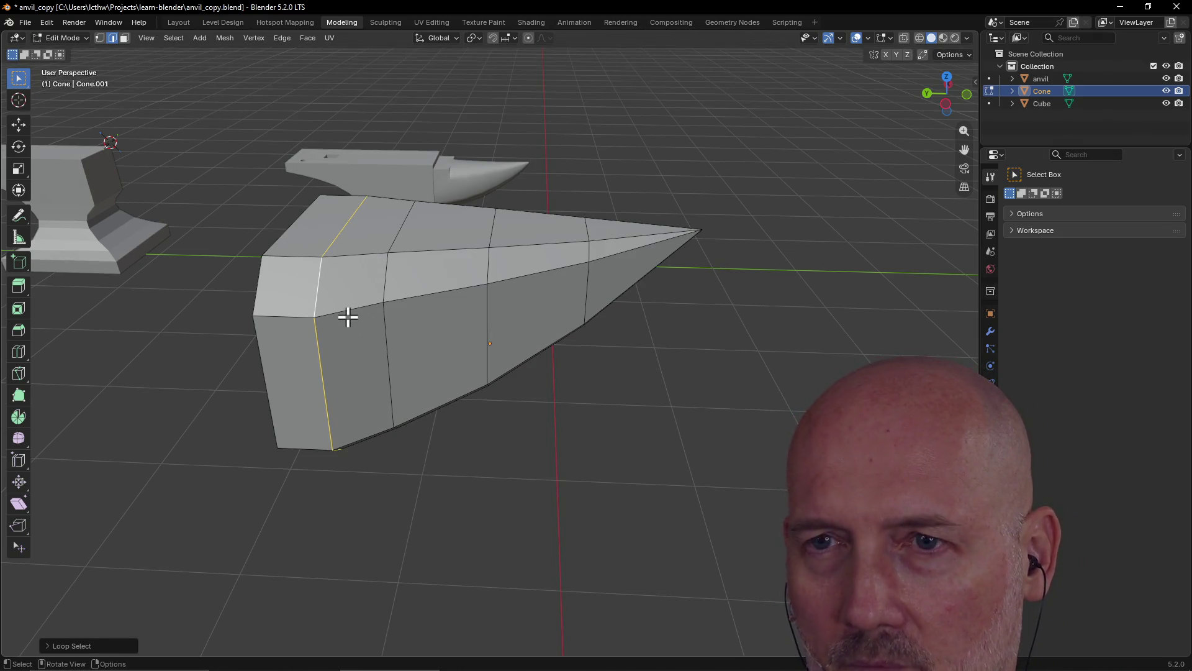
middle_click_drag(347, 317, 348, 317)
key("g")
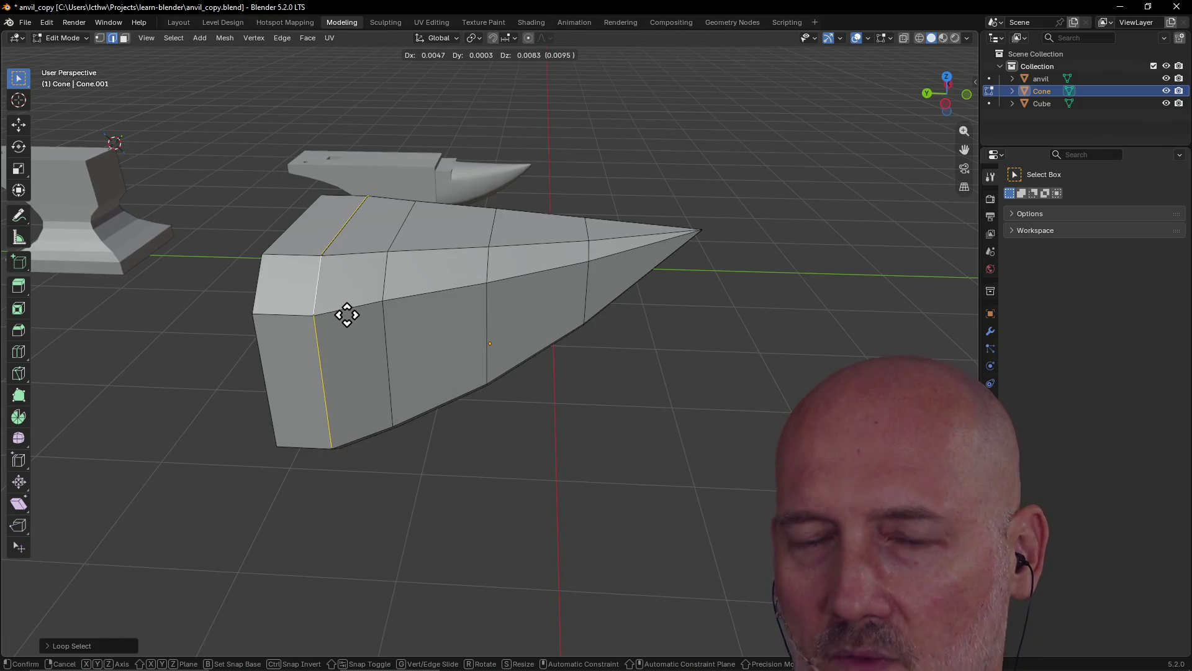
left_click(346, 315)
mouse_move(346, 312)
middle_mouse_down()
mouse_move(311, 285)
mouse_move(368, 287)
middle_mouse_up()
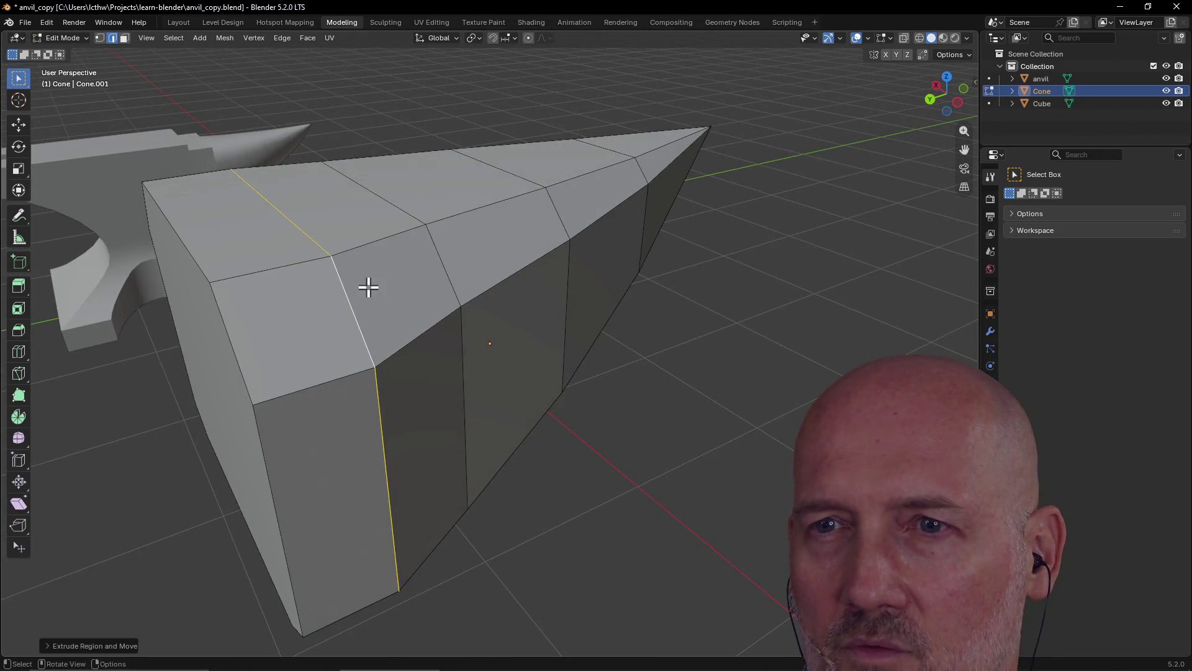
left_click(310, 330)
mouse_move(311, 330)
middle_mouse_down()
mouse_move(178, 351)
mouse_move(255, 346)
mouse_move(243, 198)
middle_mouse_up()
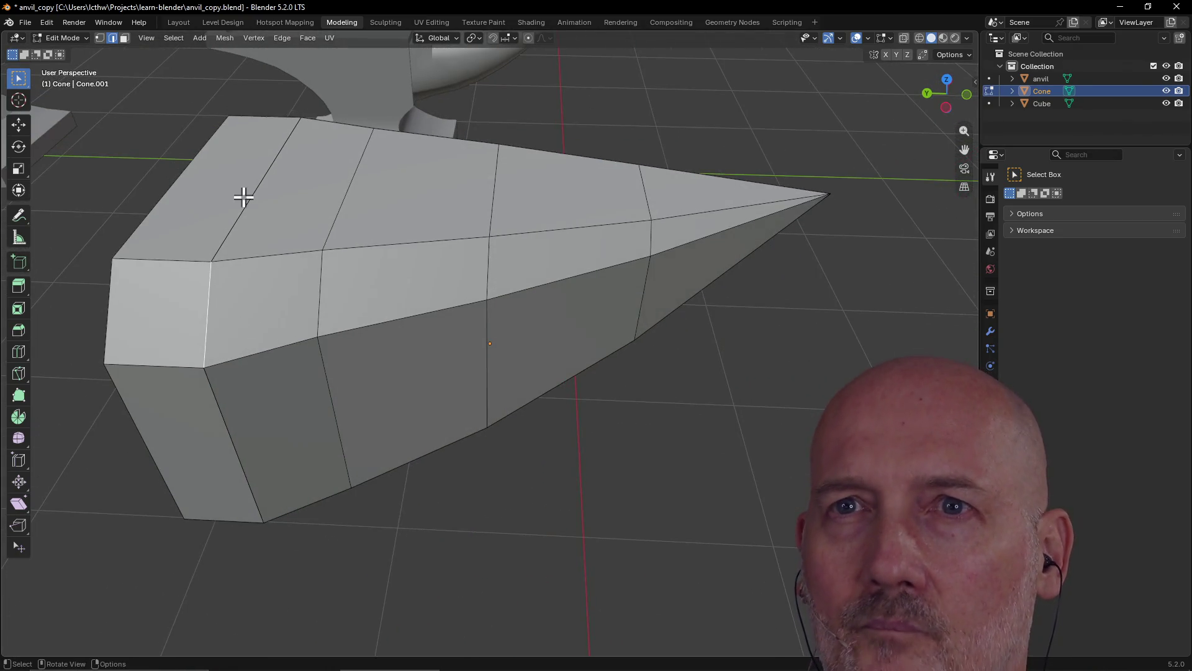
- Extrude the cone's blunt end face, then undo the extrusion
left_click(123, 39)
left_click(150, 291)
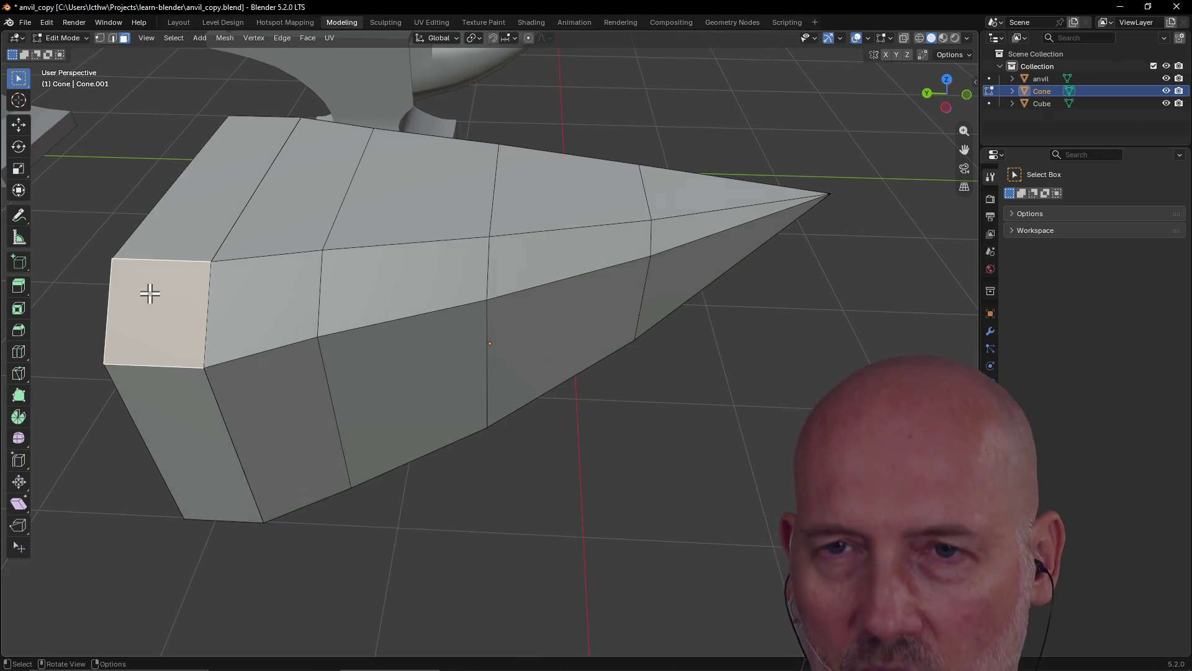
key("e")
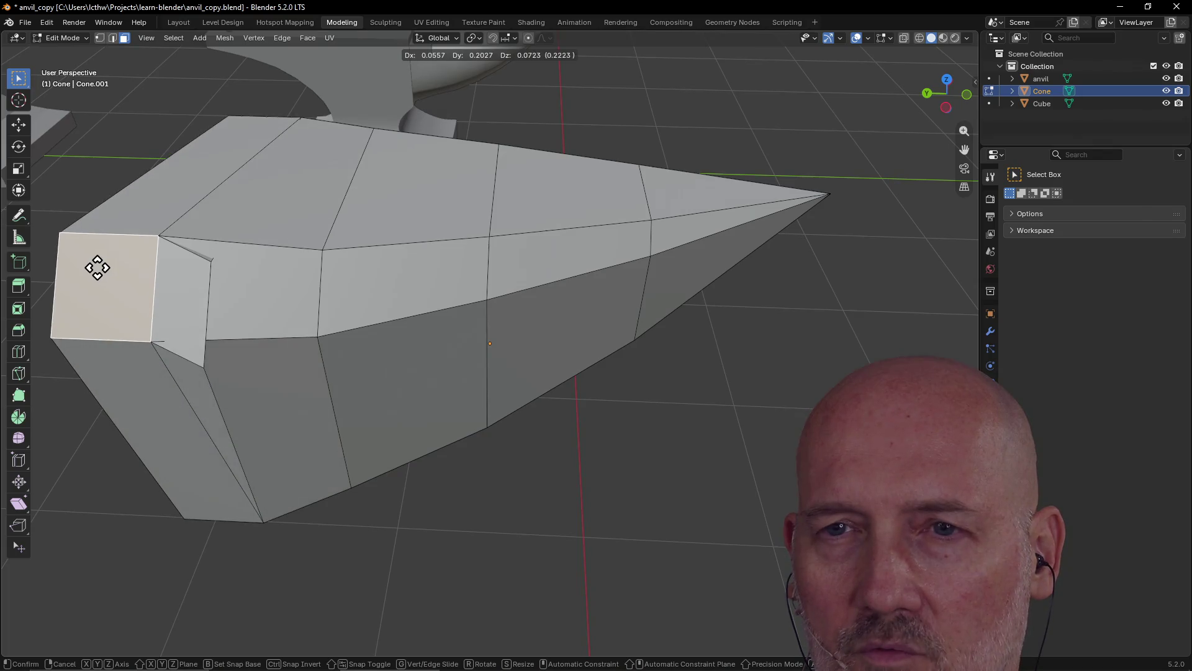
left_click(128, 268)
mouse_move(128, 269)
middle_mouse_down()
mouse_move(199, 266)
mouse_move(213, 249)
middle_mouse_up()
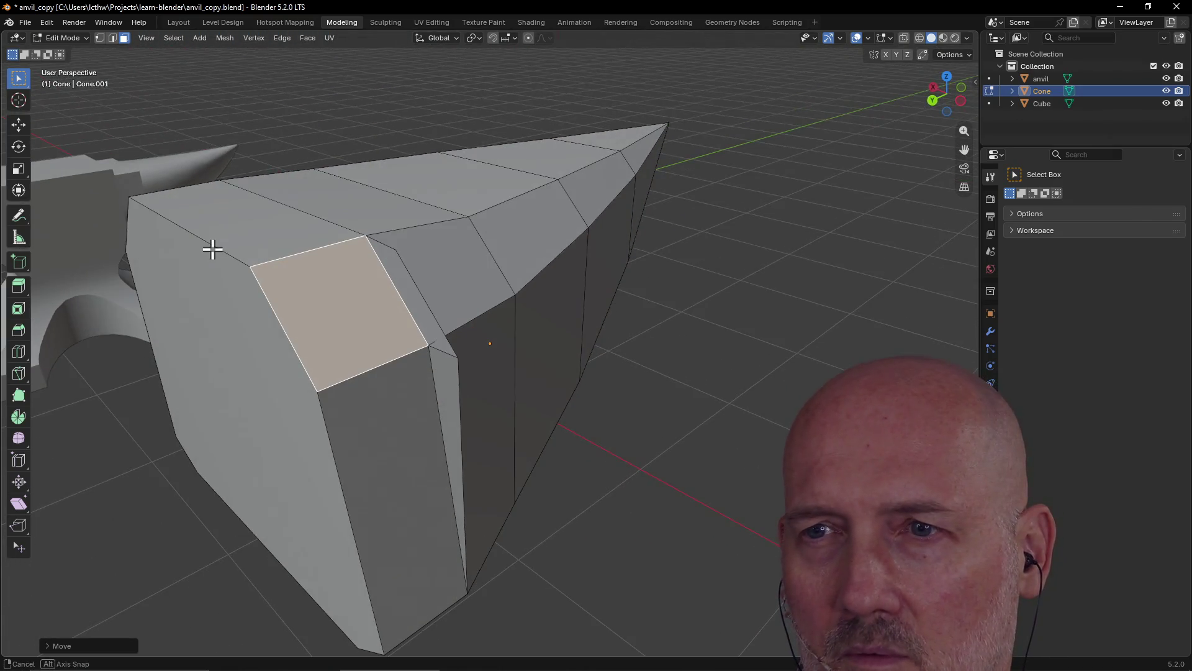
key("ctrl+z")
key("ctrl+z")
key("ctrl+z")
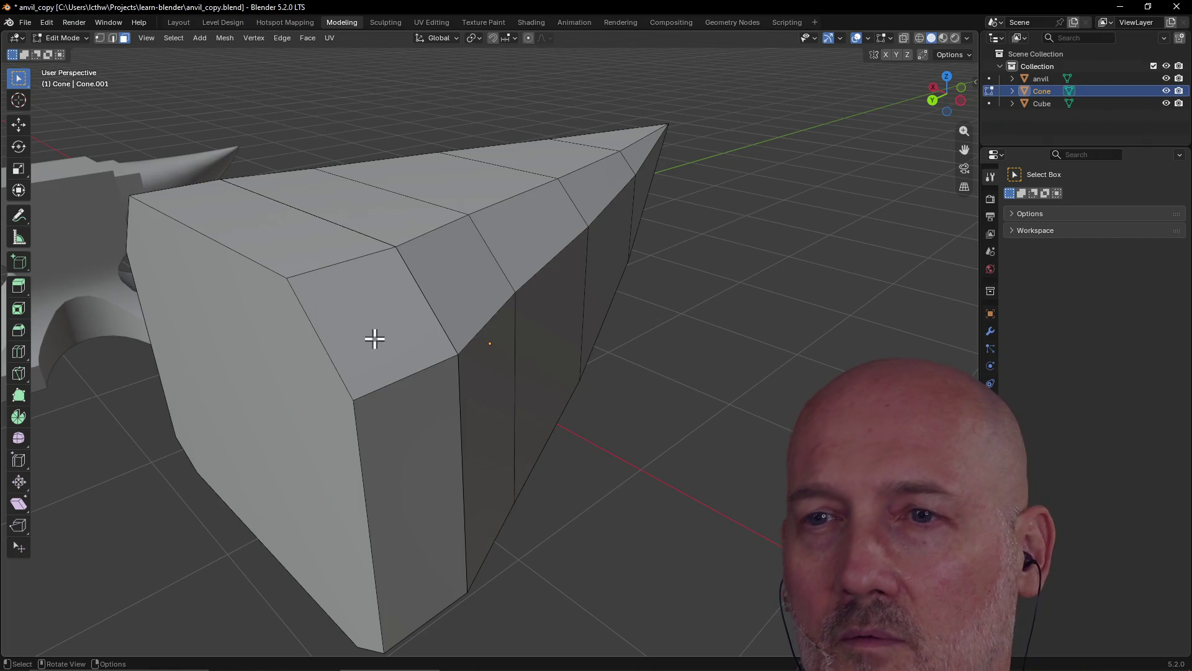
- Raise the small face at the cone's front end along Z
left_click(375, 338)
key("g")
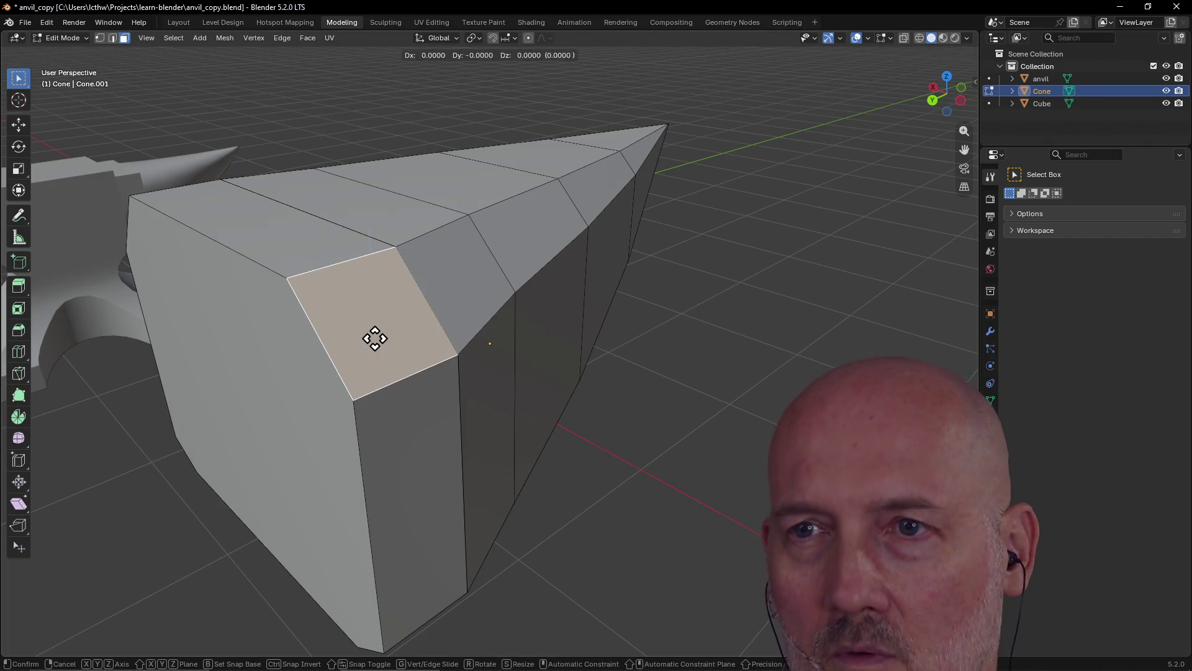
key("z")
left_click(375, 274)
mouse_move(399, 266)
middle_mouse_down()
mouse_move(291, 279)
mouse_move(333, 244)
mouse_move(221, 212)
mouse_move(309, 253)
middle_mouse_up()
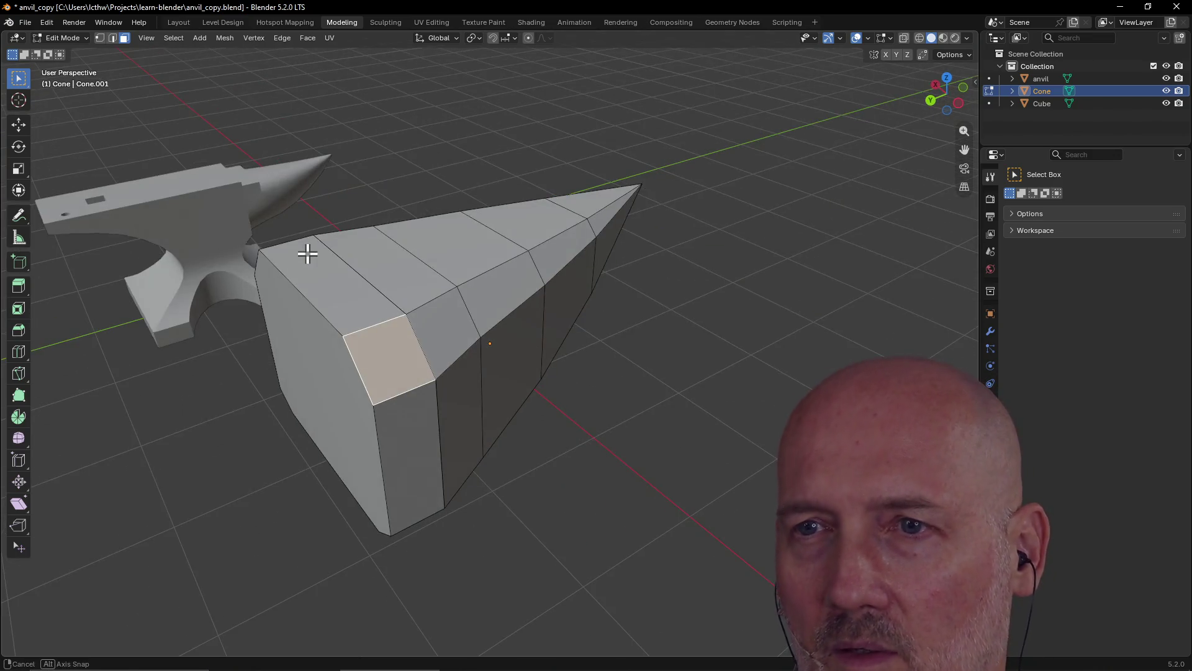
- Remove the first blunt-end segment and return to Object Mode in Layout
key("2")
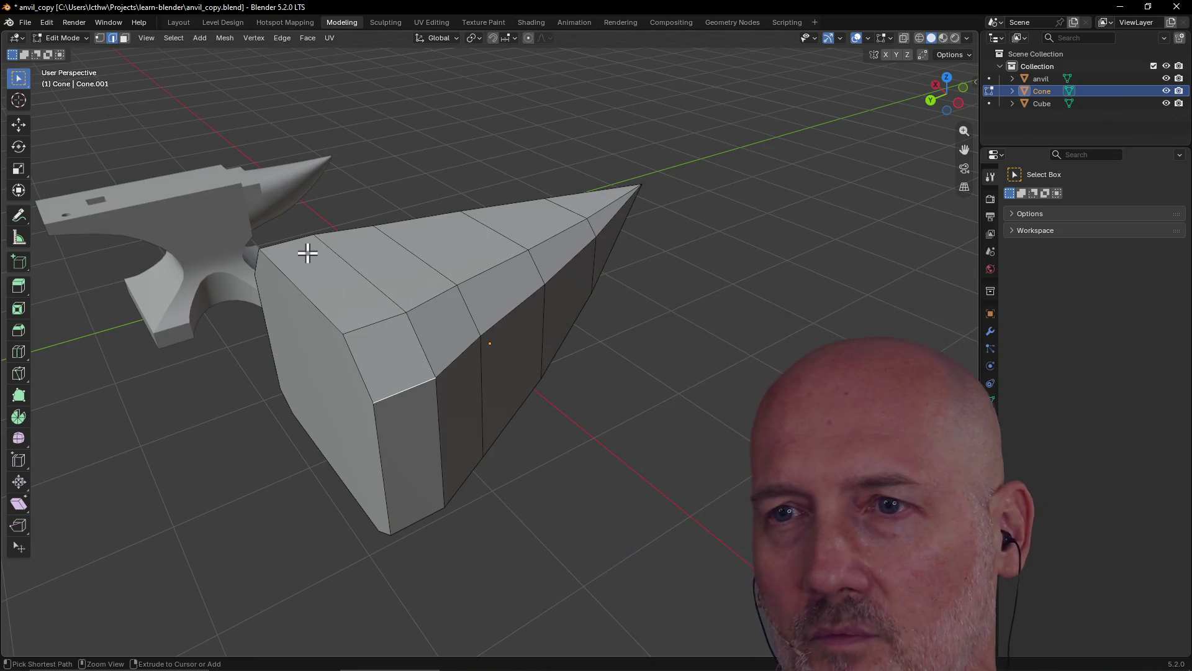
key("3")
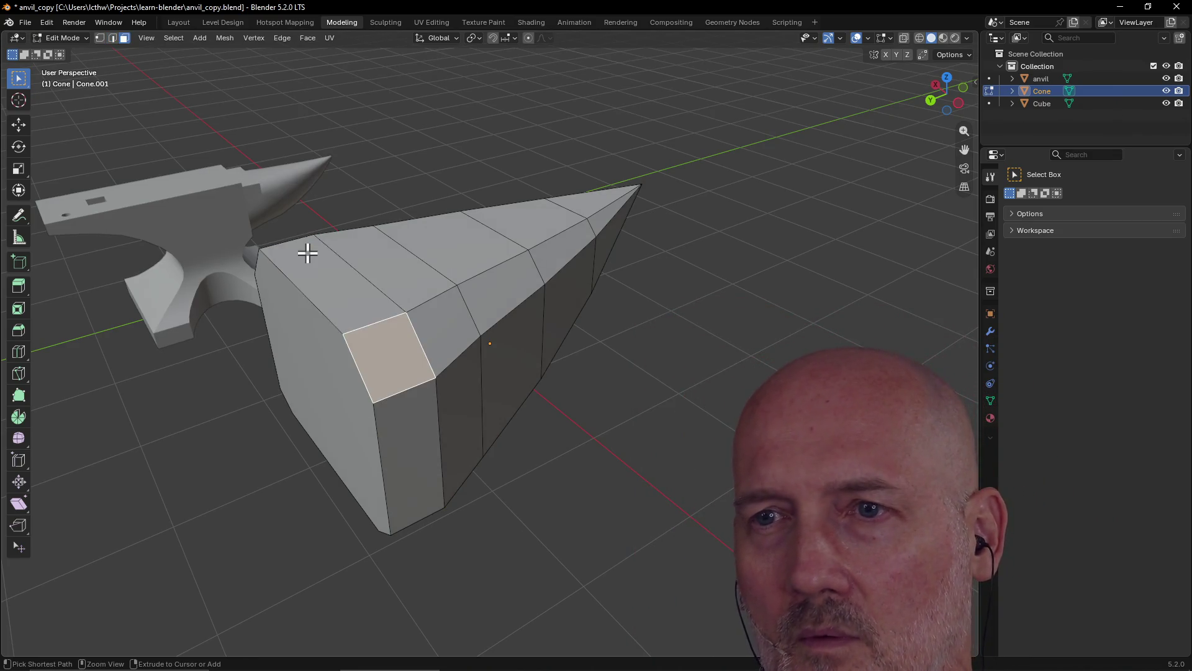
left_click(308, 252)
key("ctrl+z")
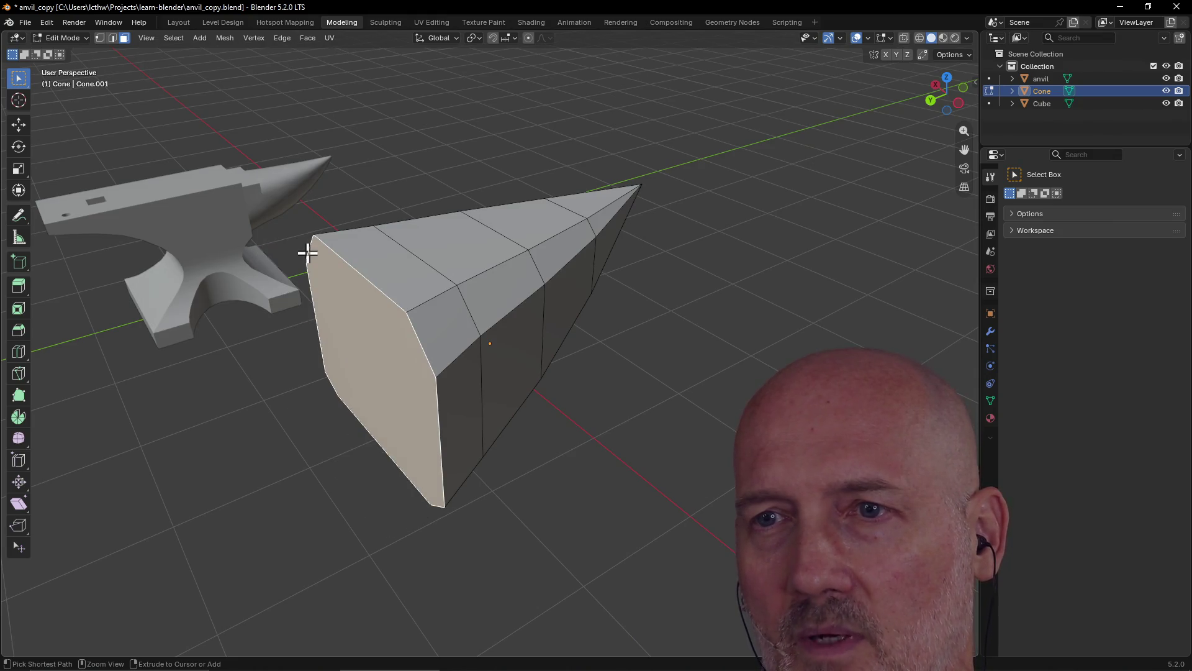
left_click(179, 21)
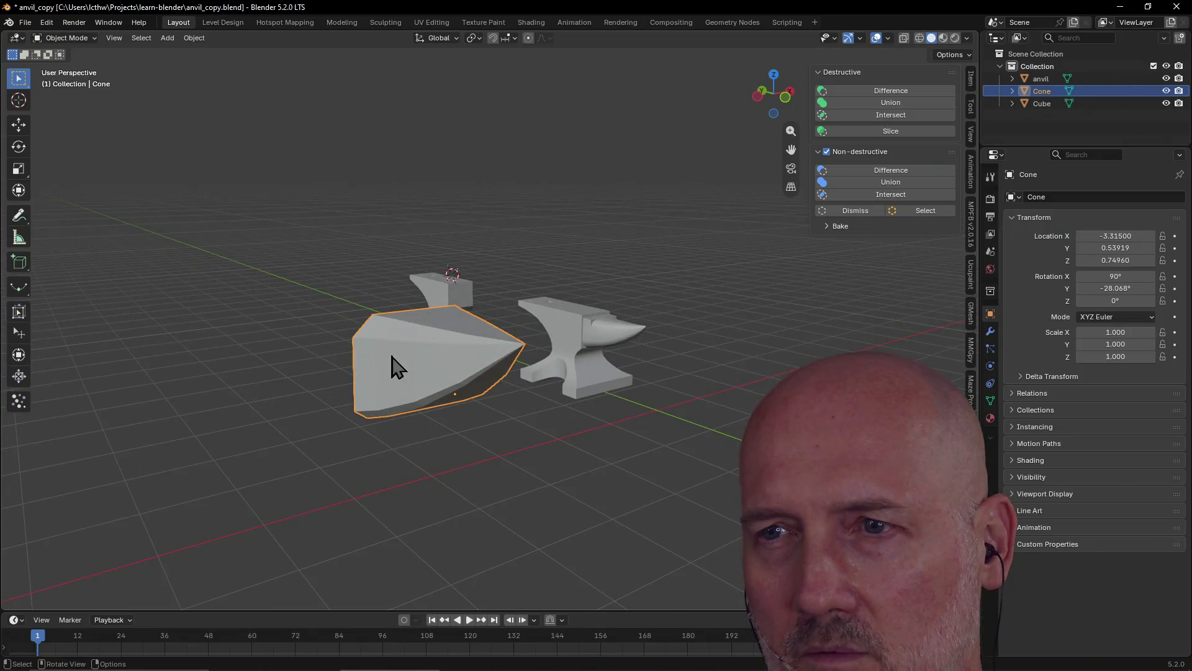
scroll(460, 363, "down", 8)
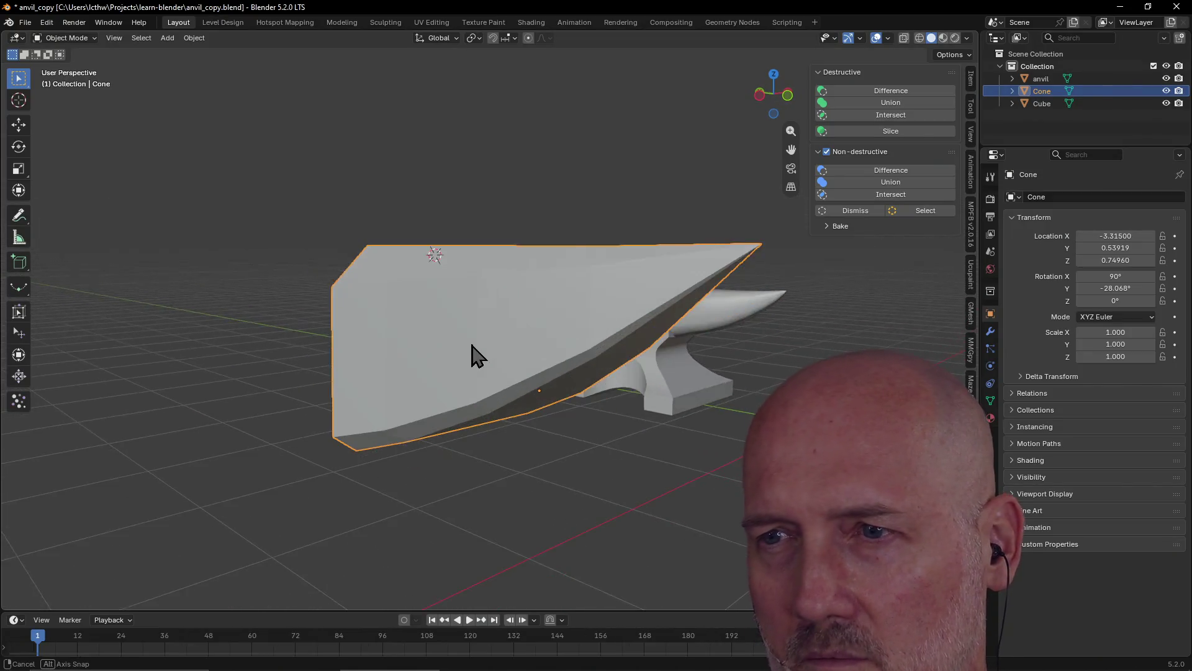
mouse_move(472, 345)
middle_mouse_down()
mouse_move(450, 341)
mouse_move(494, 378)
mouse_move(458, 373)
middle_mouse_up()
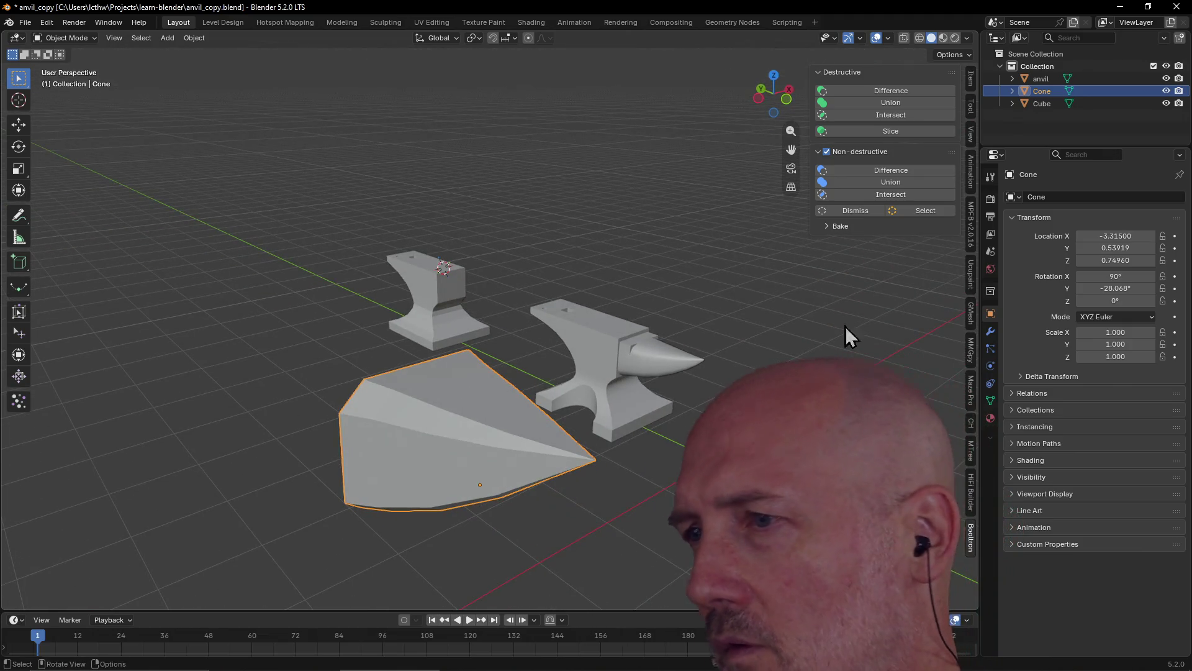
- Add a Generate > Bevel modifier to the Cone and orbit to inspect it
left_click(991, 332)
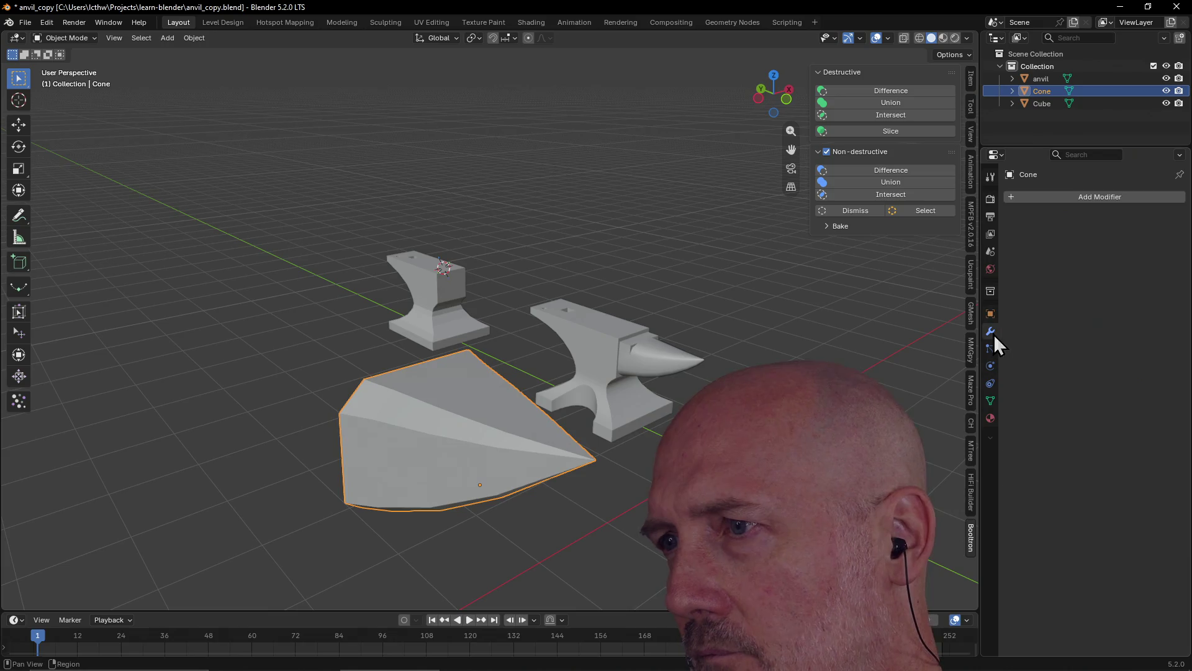
left_click(1082, 200)
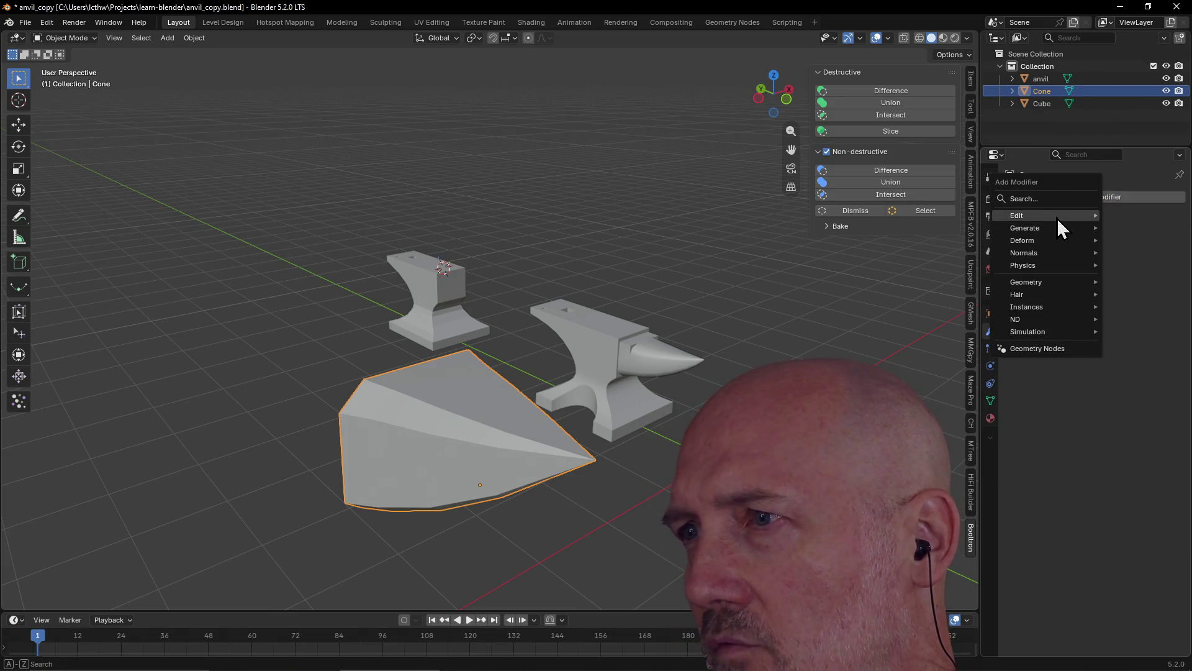
mouse_move(1056, 220)
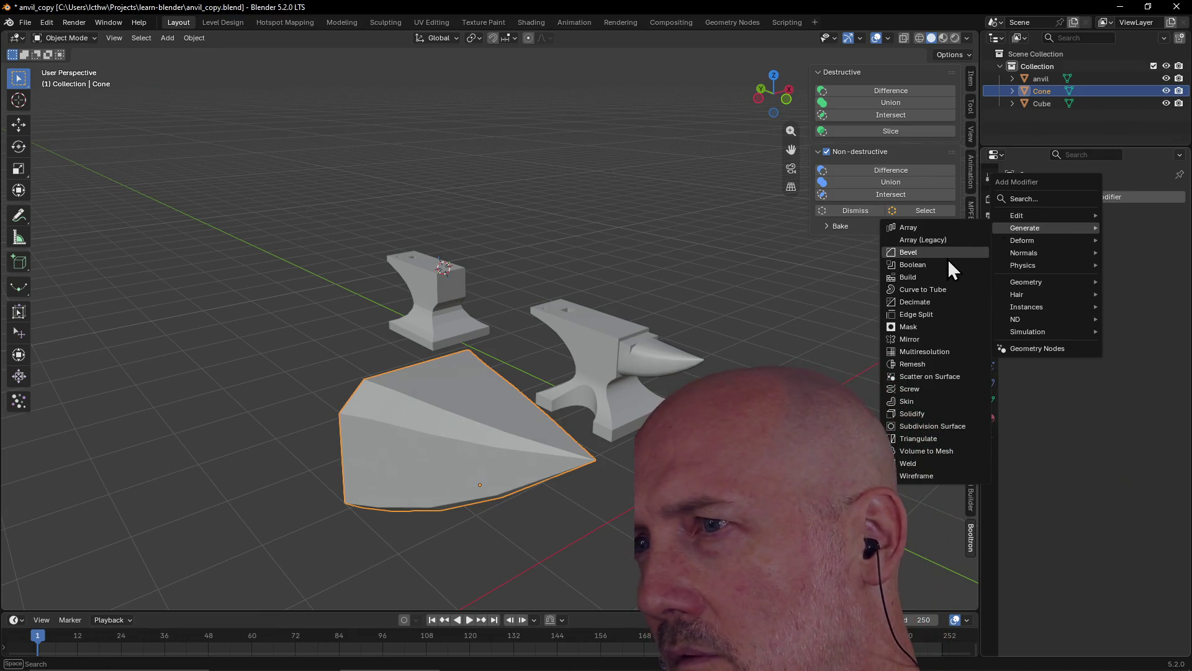
left_click(948, 256)
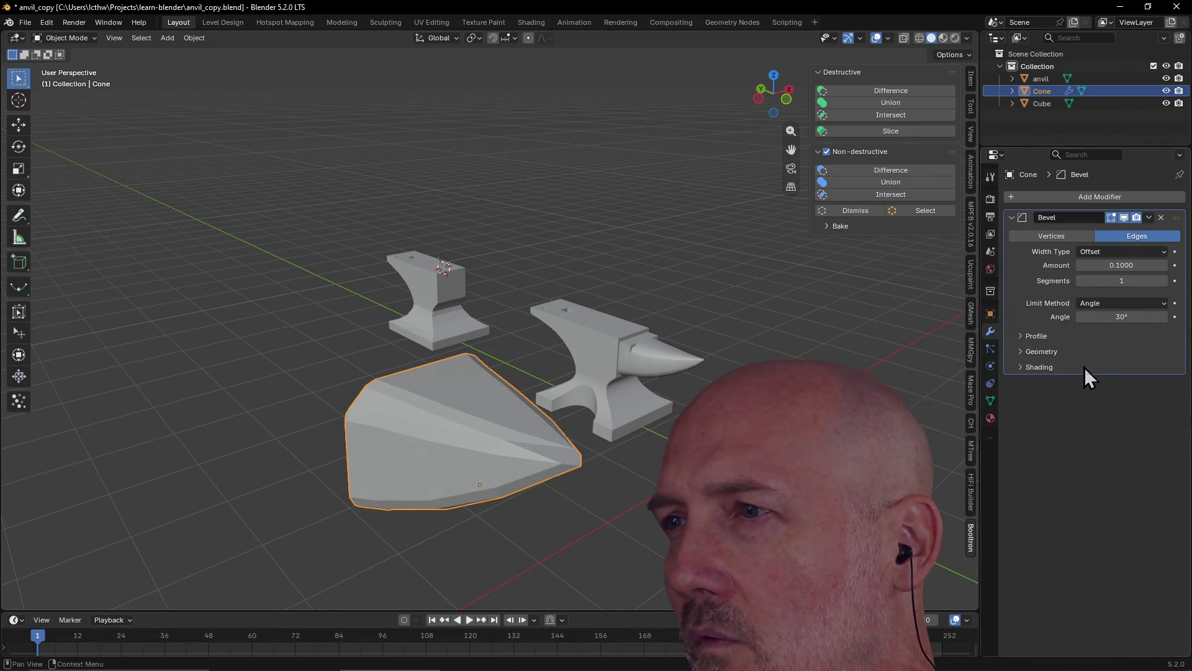
mouse_move(654, 385)
middle_mouse_down()
mouse_move(613, 373)
mouse_move(610, 385)
middle_mouse_up()
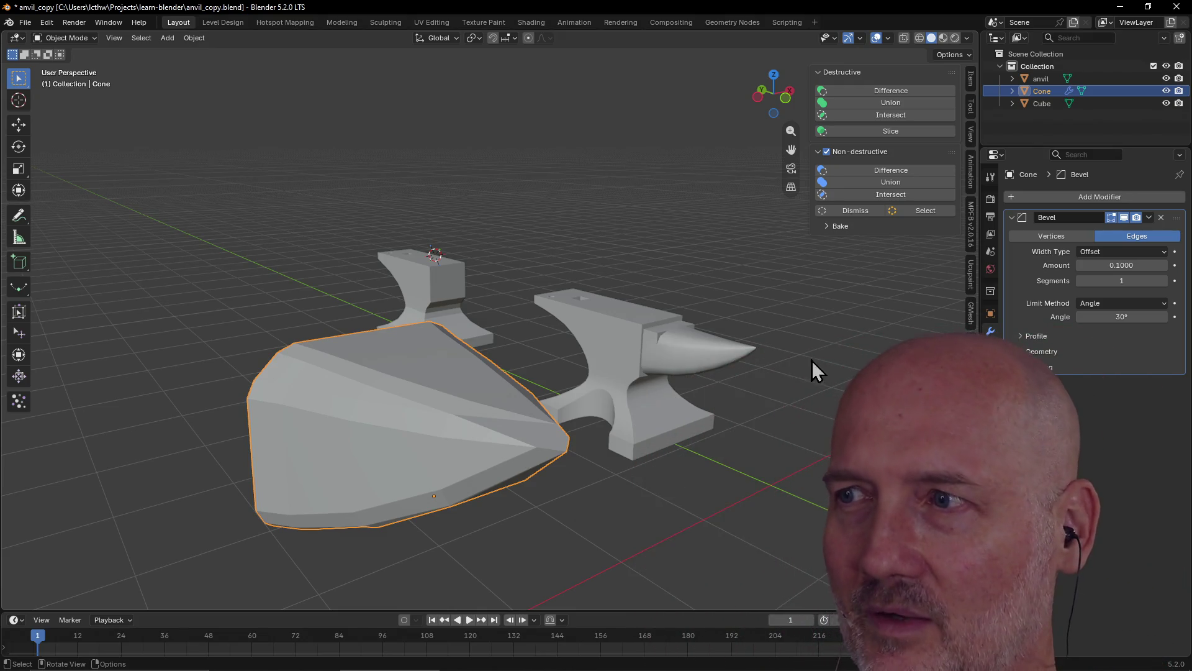
mouse_move(692, 339)
middle_mouse_down()
mouse_move(738, 346)
mouse_move(631, 338)
mouse_move(642, 338)
middle_mouse_up()
scroll(700, 337, "up", 3)
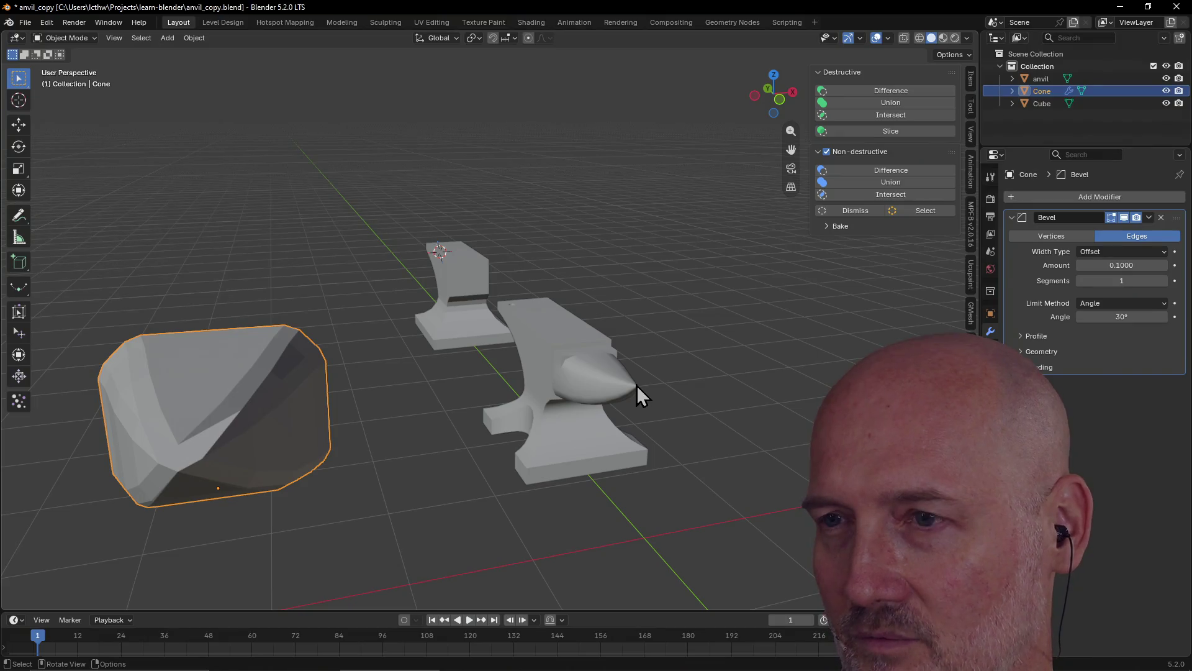
middle_click_drag(617, 405, 650, 404)
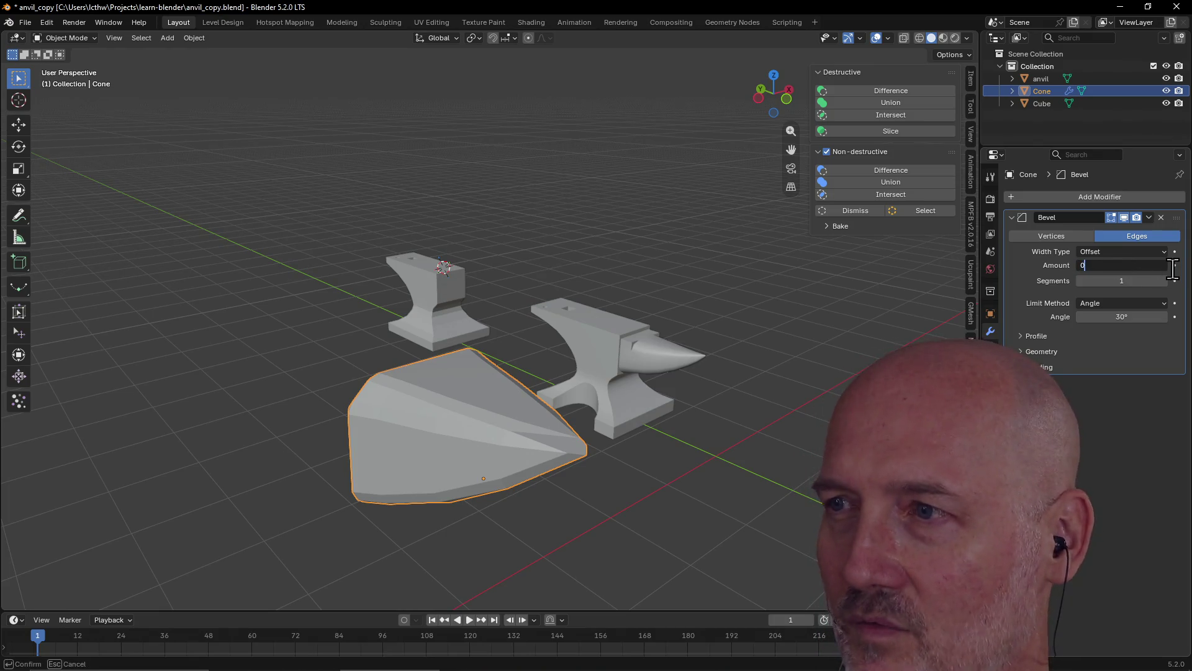
- Set the bevel Amount to 1.0 and Segments to 8
key("BackSpace")
key("Return")
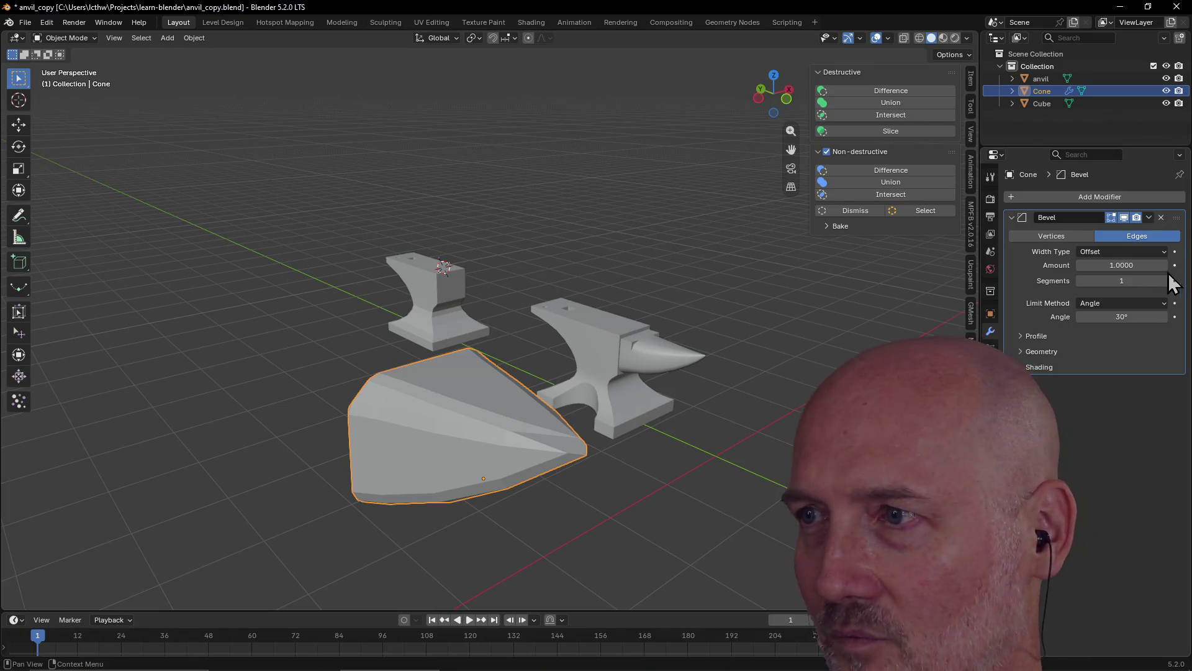
left_click(1164, 281)
left_click(1164, 280)
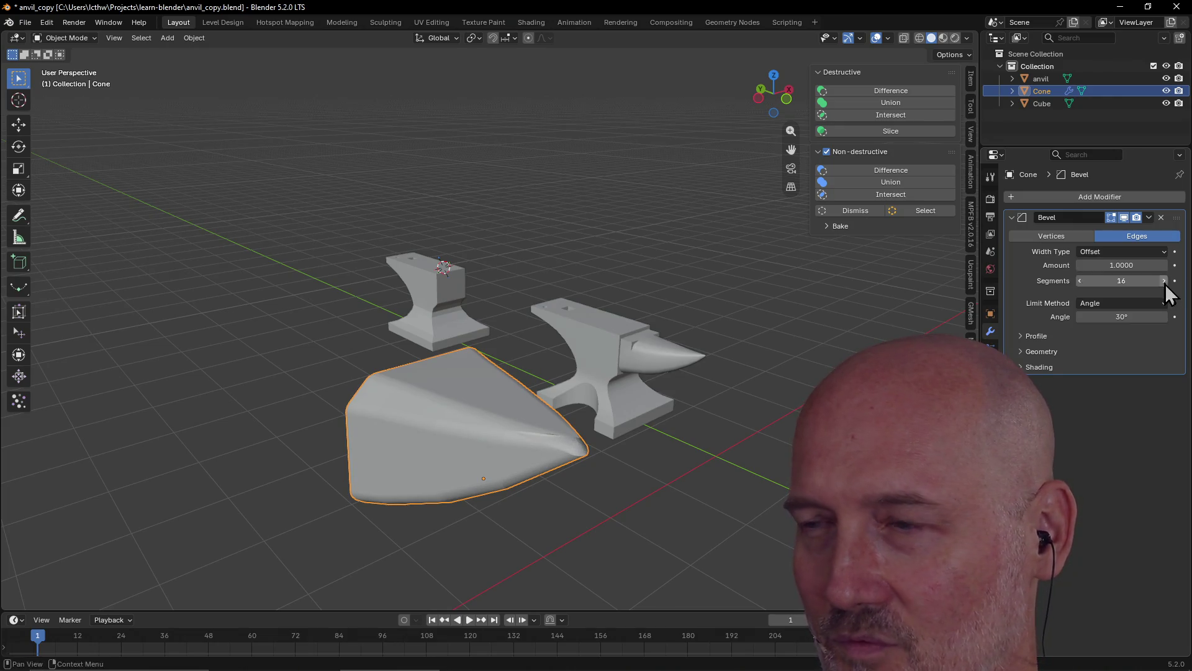
left_click(1165, 281)
left_click(1164, 281)
left_click(1164, 281)
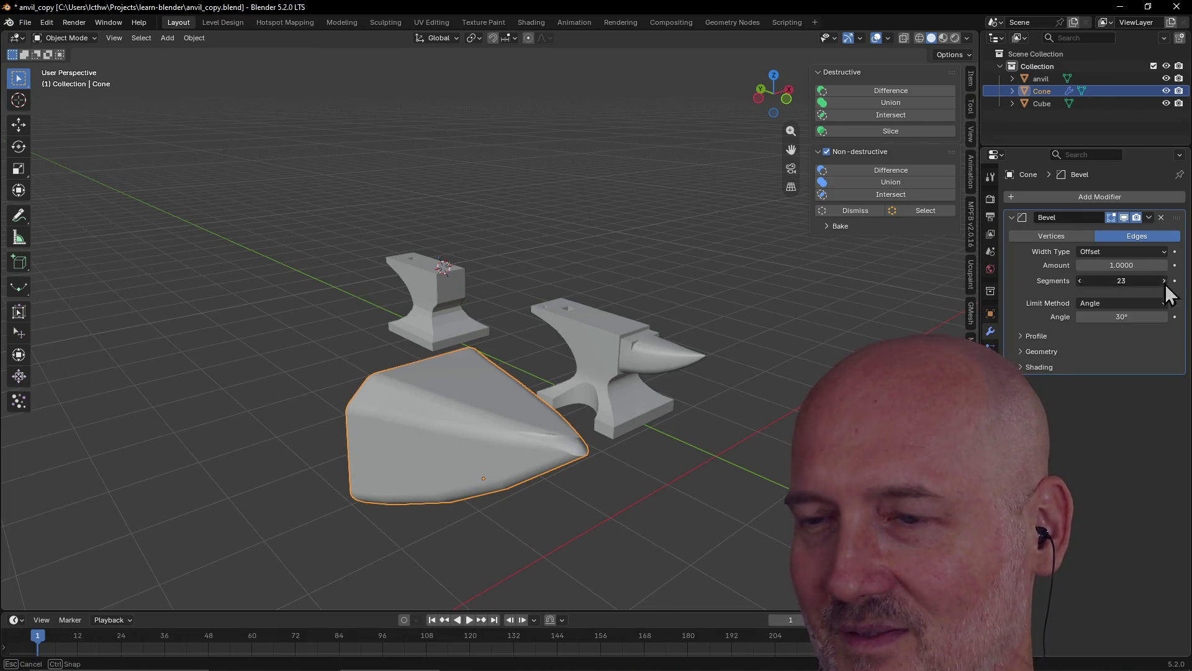
scroll(639, 386, "up", 3)
scroll(635, 380, "down", 3)
mouse_move(635, 377)
middle_mouse_down()
mouse_move(659, 360)
mouse_move(650, 380)
mouse_move(626, 346)
mouse_move(591, 355)
mouse_move(612, 346)
mouse_move(646, 370)
mouse_move(763, 372)
mouse_move(751, 367)
middle_mouse_up()
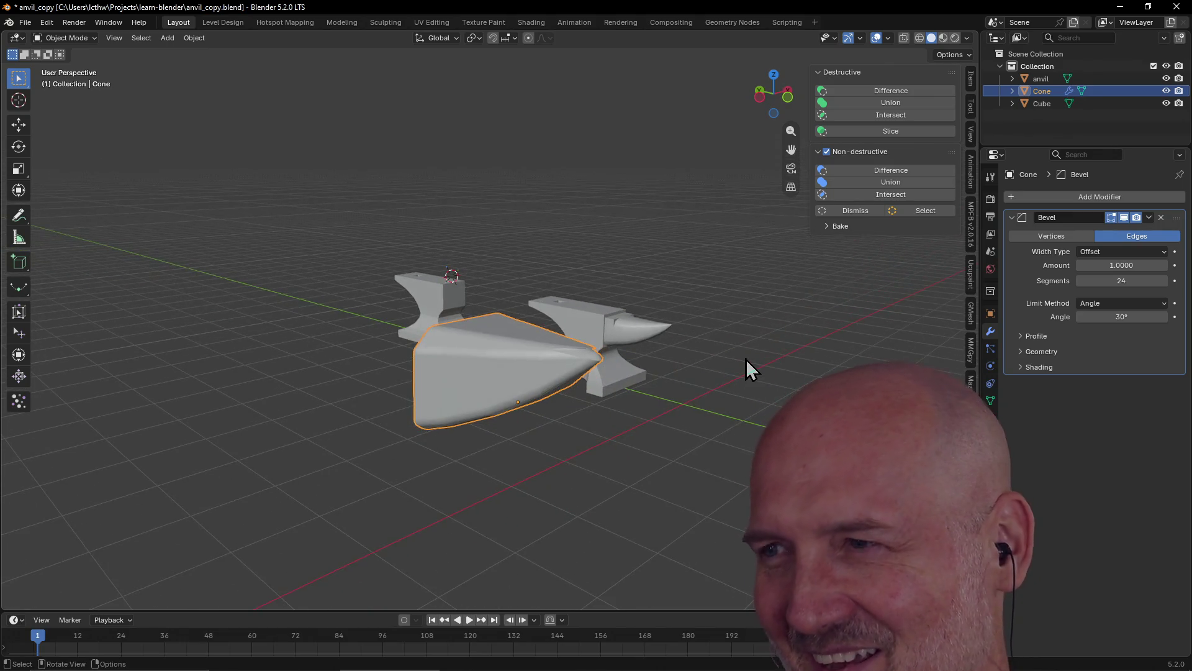
left_click(1128, 282)
key("Return")
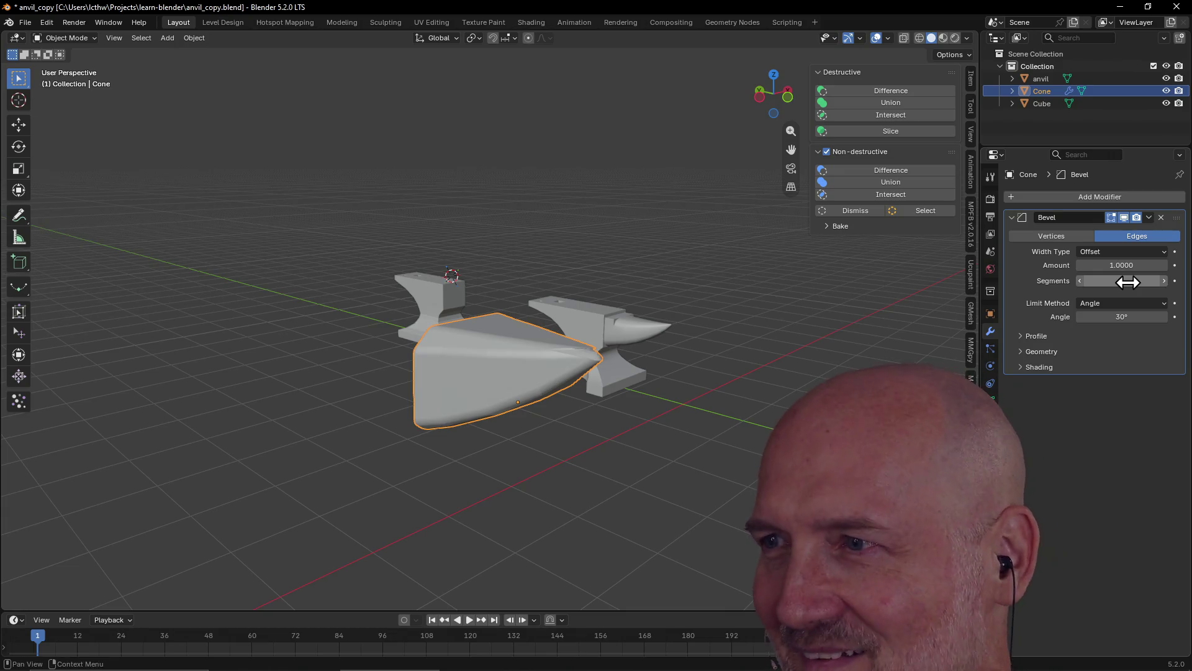
- Set the bevel angle limit to 33.6° and the outer miter to Sharp
left_click(1123, 351)
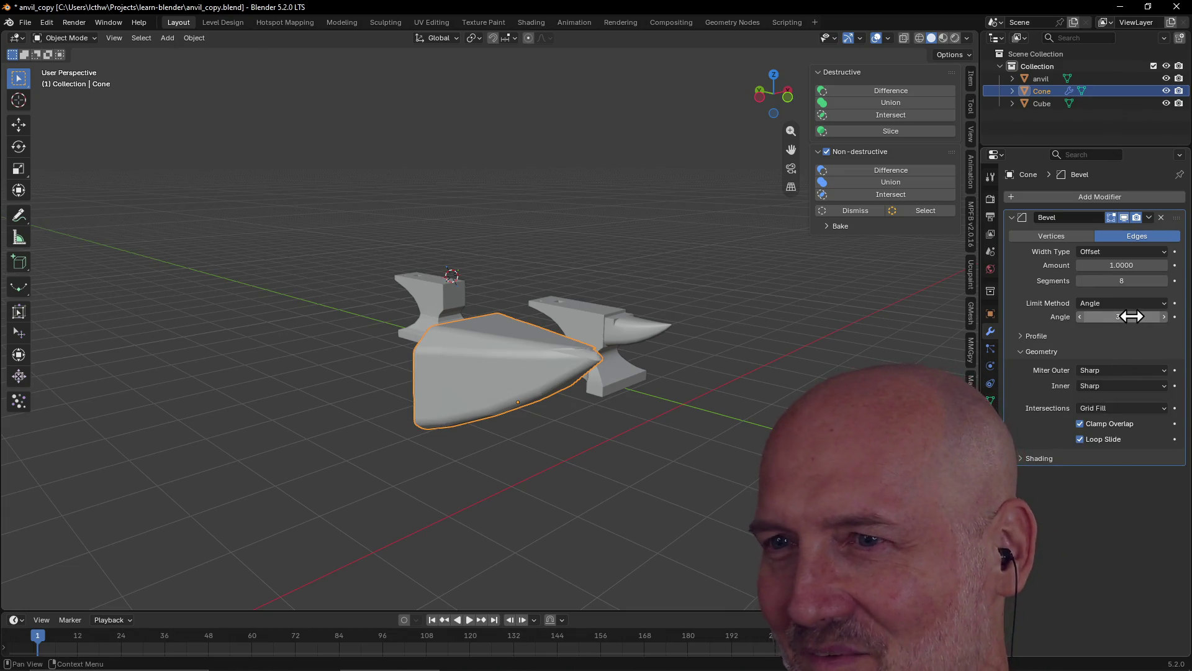
left_click_drag(1131, 316, 1131, 317)
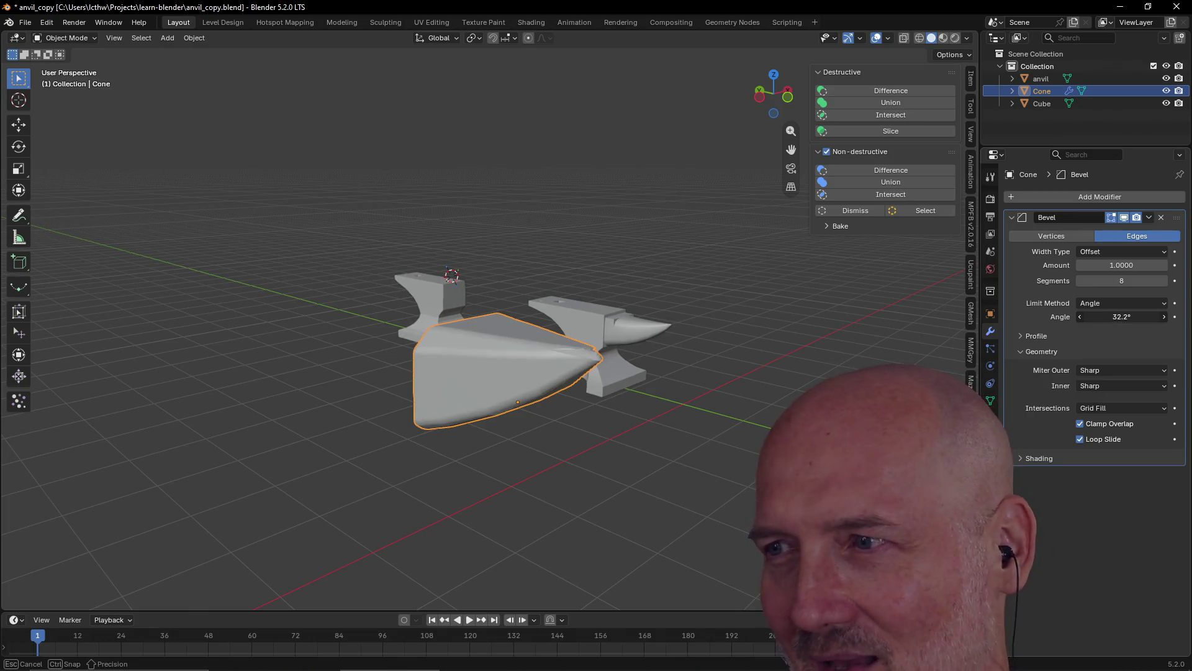
left_click_drag(1131, 316, 1089, 471)
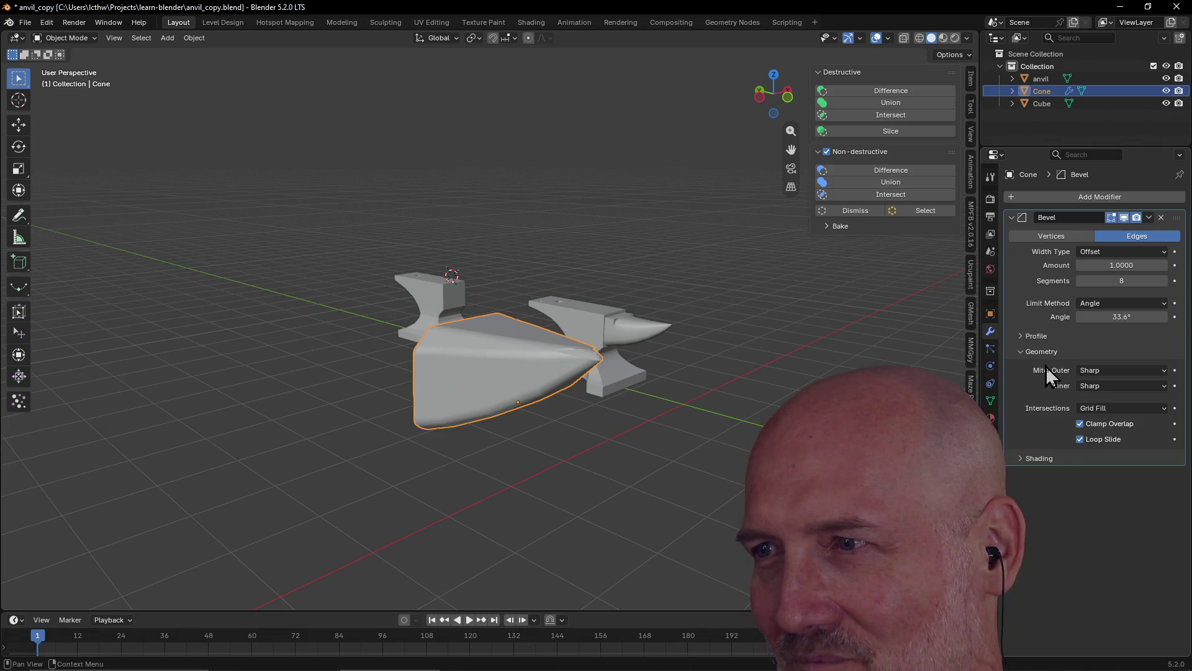
left_click(1120, 373)
left_click(1116, 395)
left_click(1119, 370)
left_click(1115, 382)
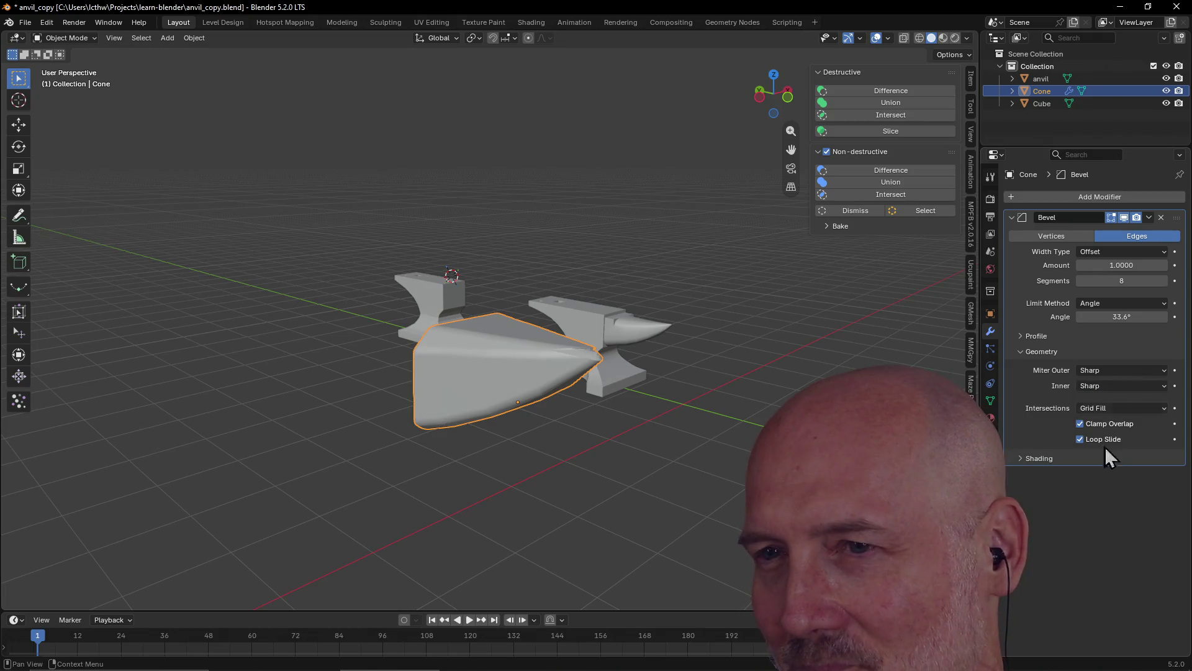
mouse_move(699, 296)
middle_mouse_down()
mouse_move(602, 360)
mouse_move(591, 338)
mouse_move(631, 317)
mouse_move(591, 325)
mouse_move(595, 306)
mouse_move(665, 300)
middle_mouse_up()
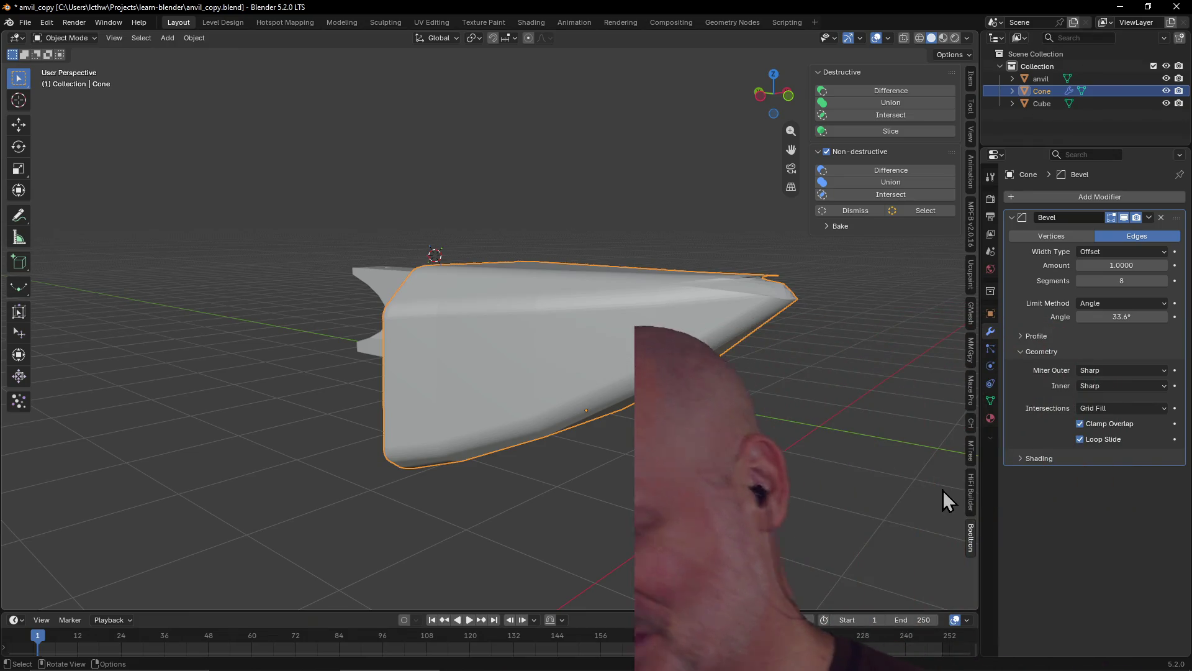
- Close the sidebar with N and orbit around the bevelled cone and anvils
key("n")
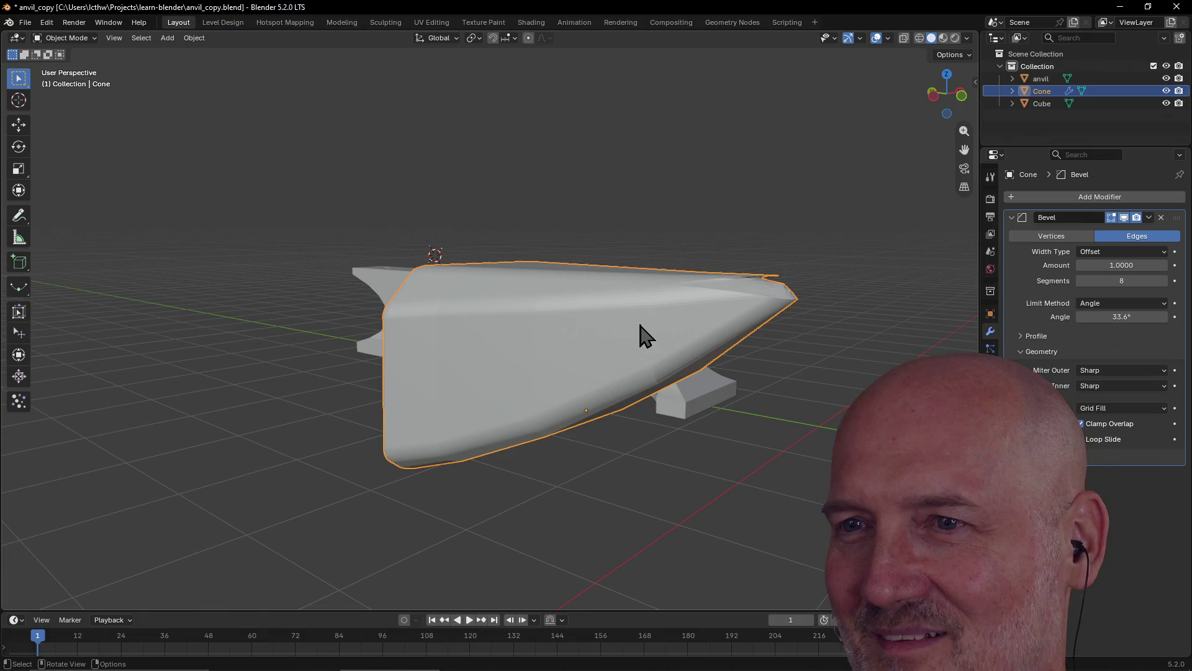
scroll(639, 332, "down", 5)
scroll(503, 388, "up", 5)
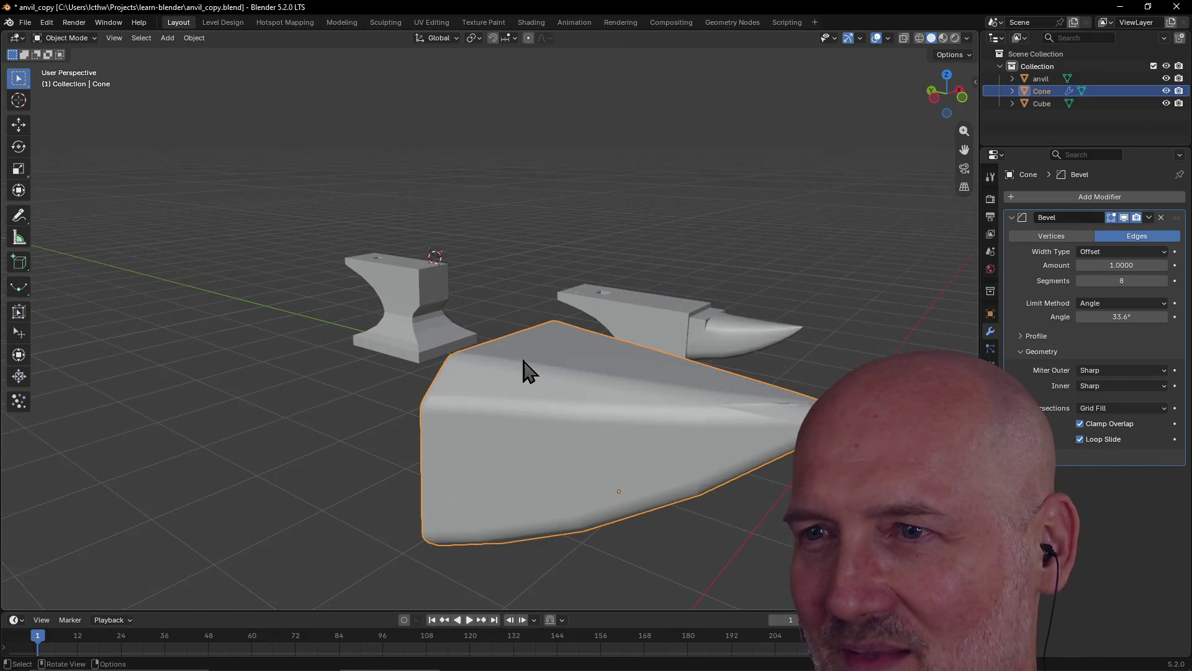
mouse_move(562, 406)
middle_mouse_down()
mouse_move(513, 393)
mouse_move(524, 400)
middle_mouse_up()
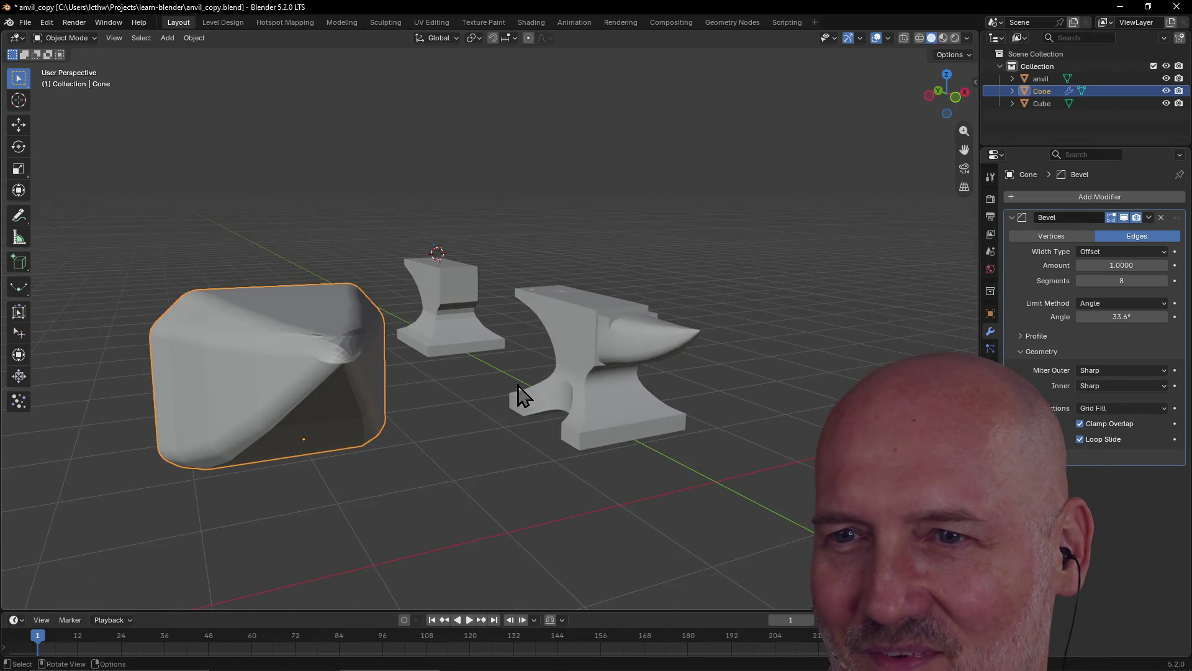
mouse_move(328, 368)
middle_mouse_down()
mouse_move(372, 359)
mouse_move(310, 363)
middle_mouse_up()
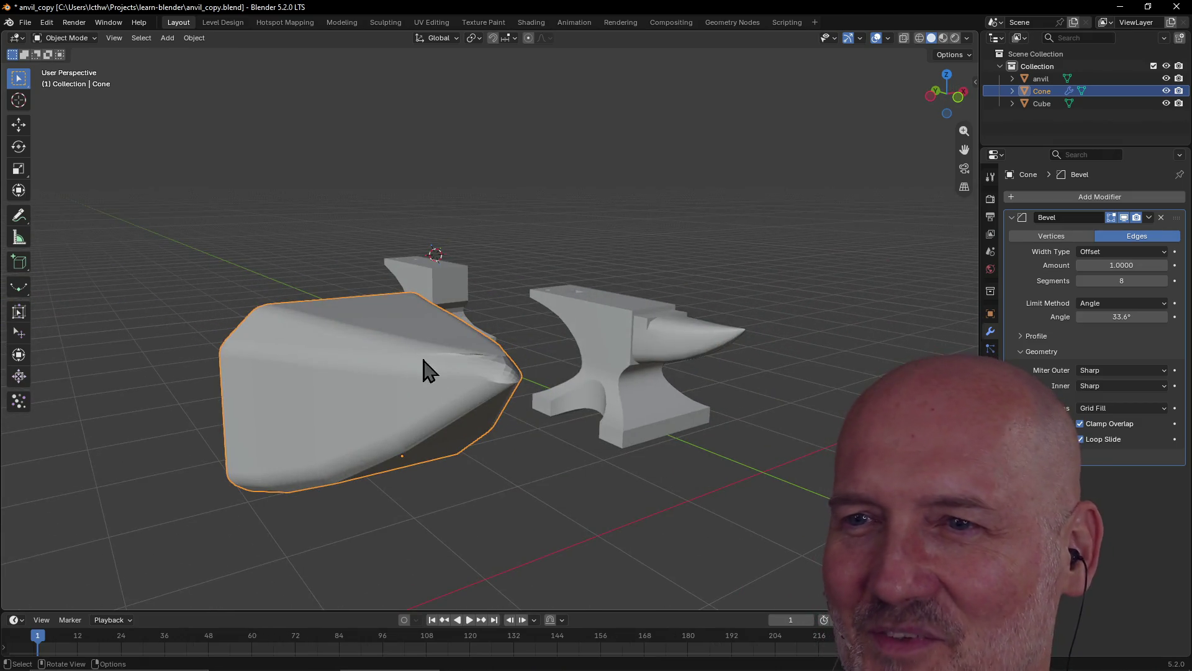
scroll(472, 391, "up", 2)
mouse_move(472, 381)
middle_mouse_down()
mouse_move(467, 365)
mouse_move(475, 378)
middle_mouse_up()
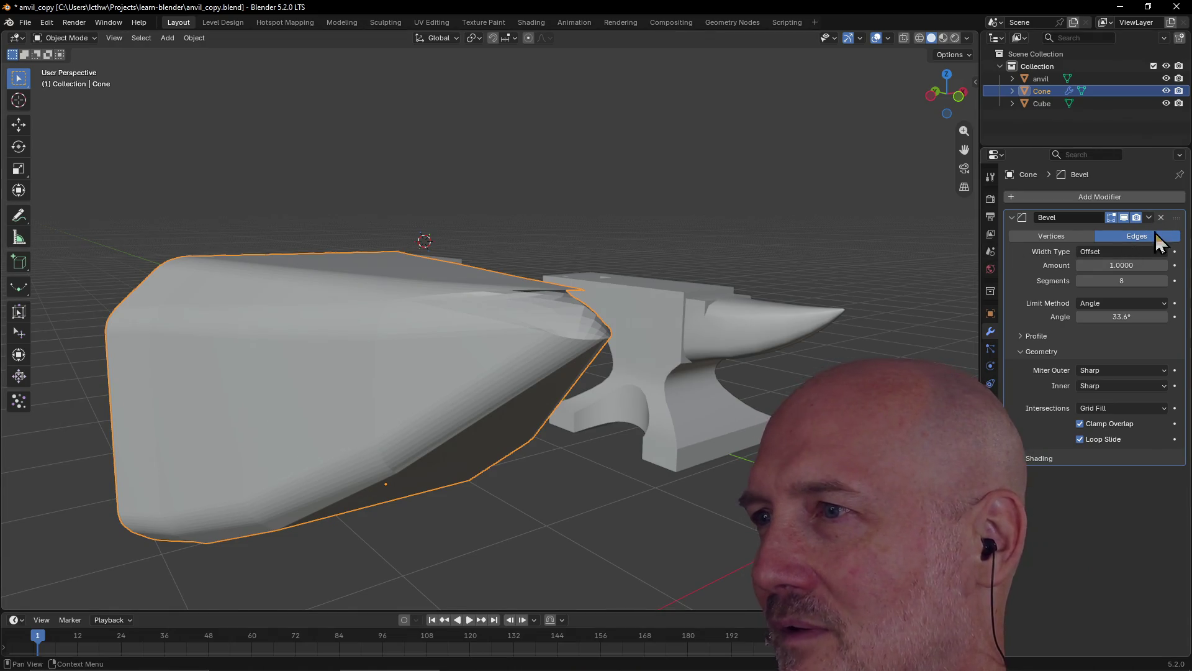
left_click(1051, 237)
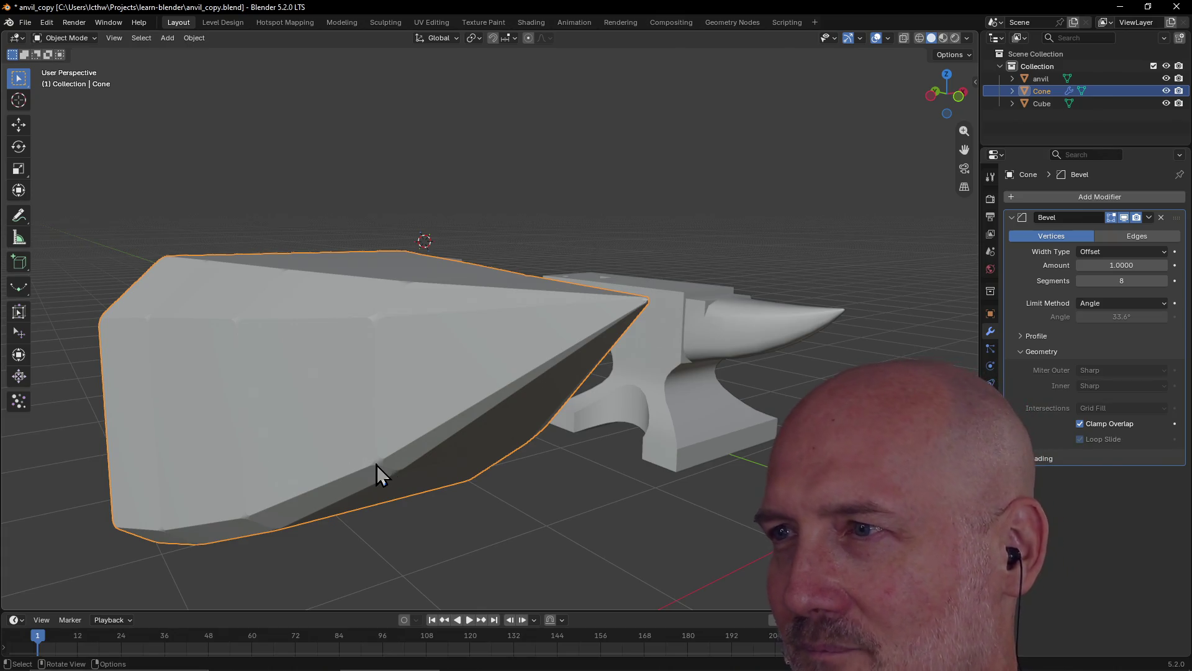
left_click(1112, 252)
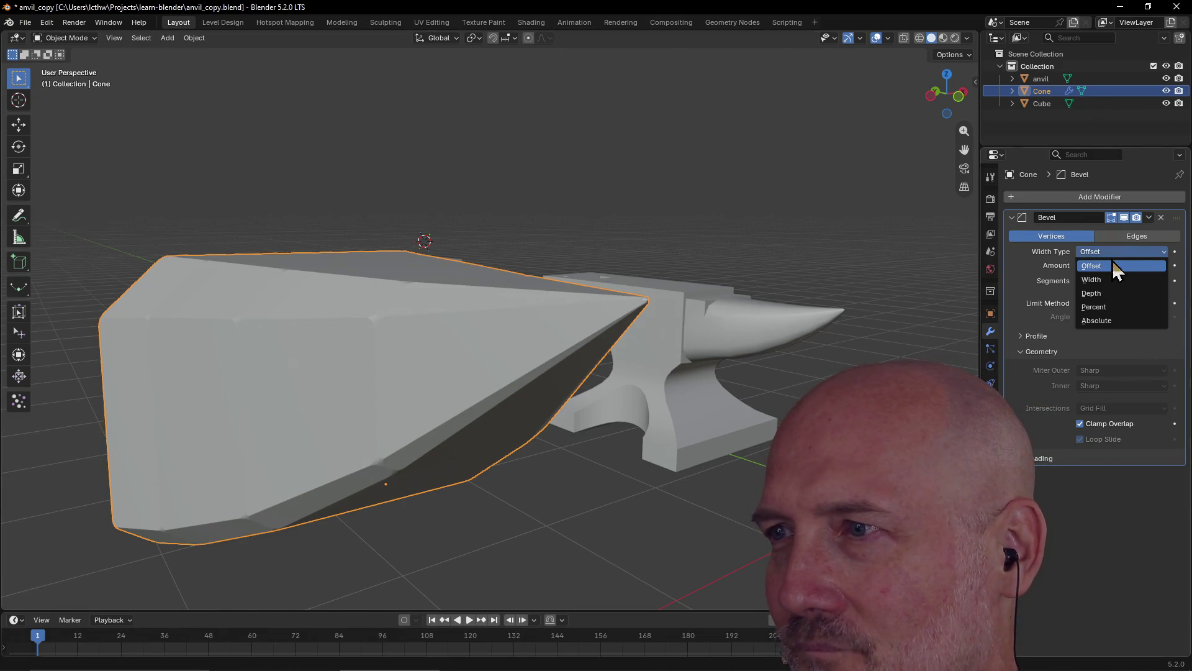
left_click(1109, 285)
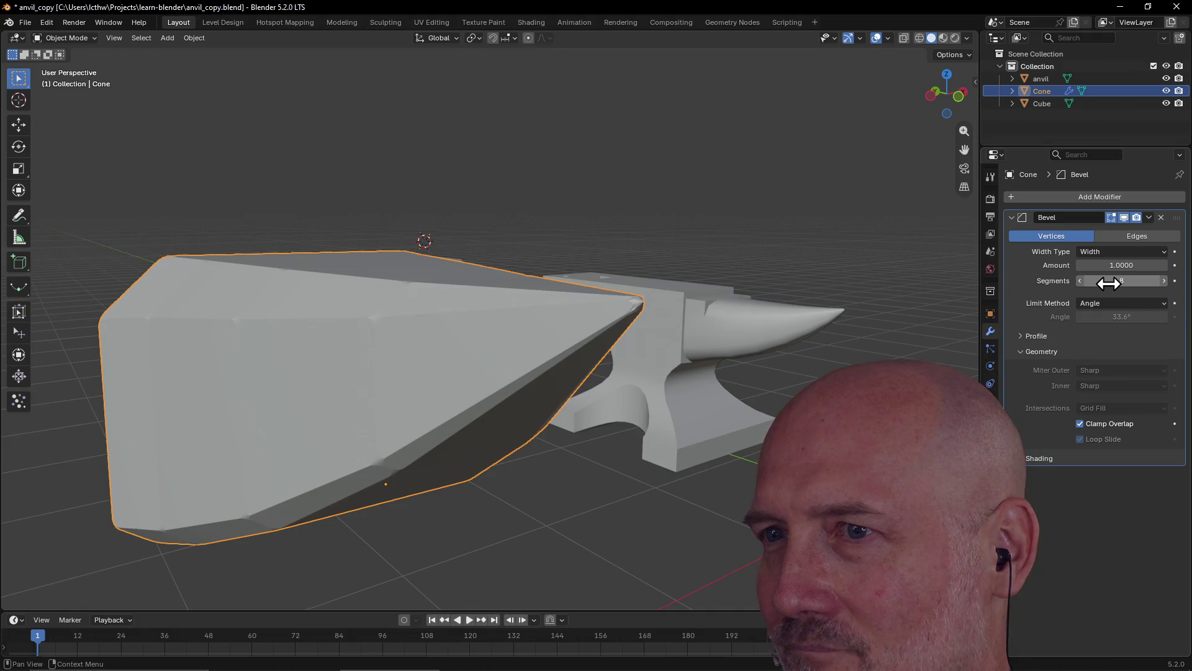
left_click(1111, 251)
left_click(1109, 266)
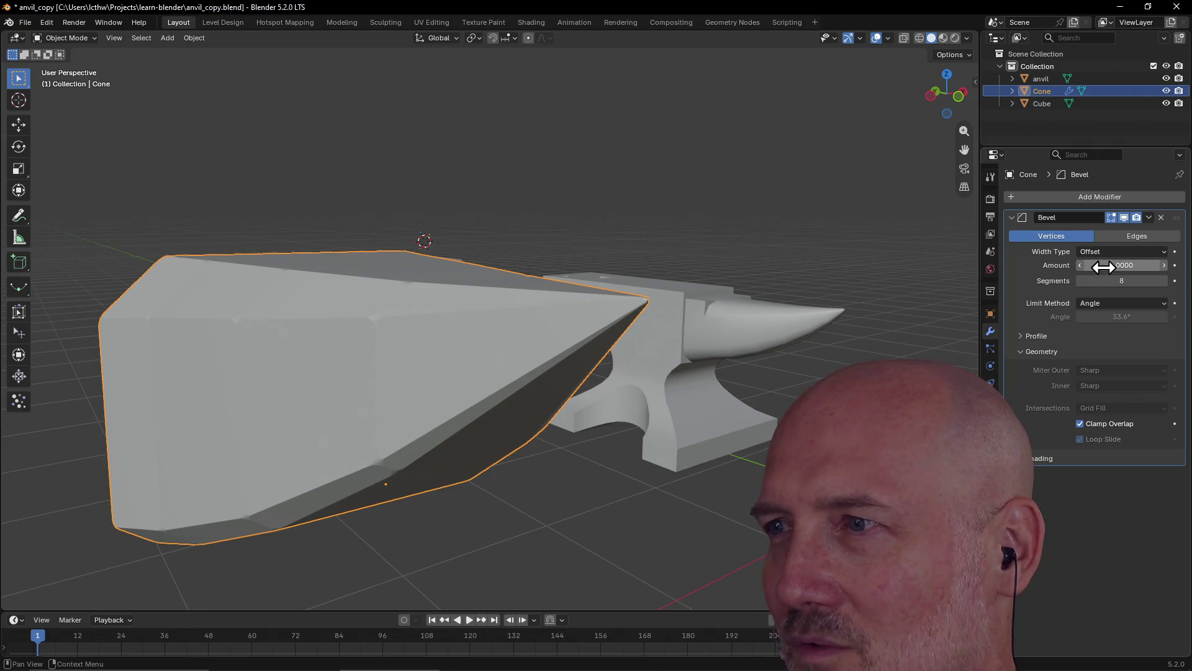
left_click_drag(1159, 265, 1170, 265)
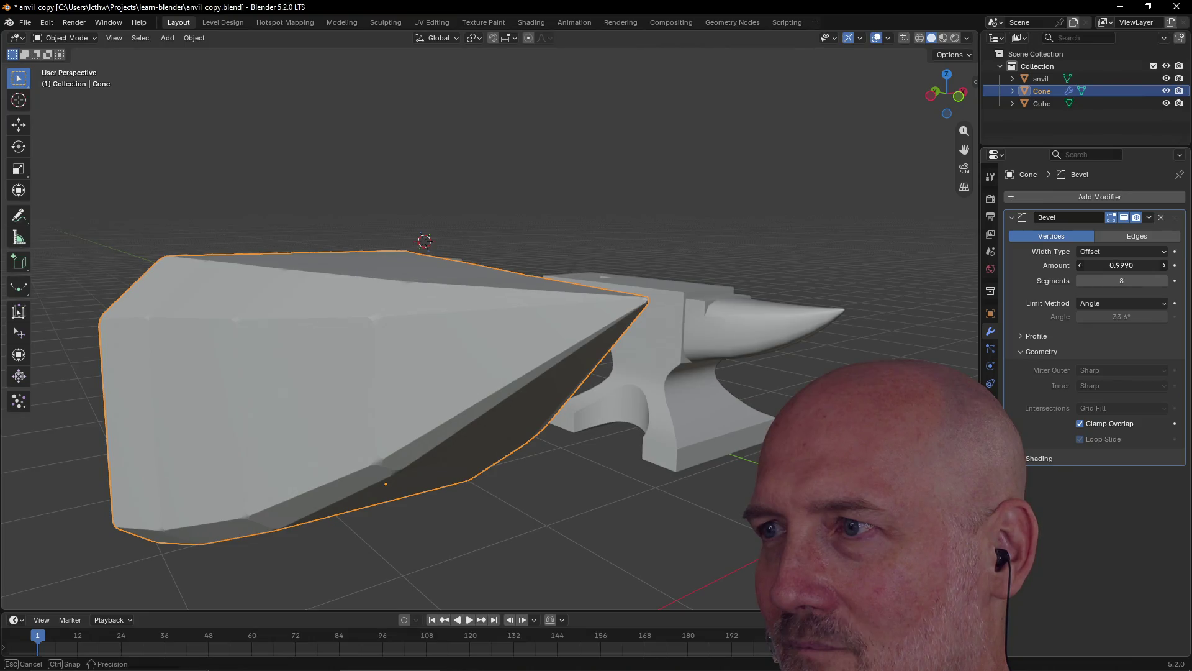
left_click(1116, 265)
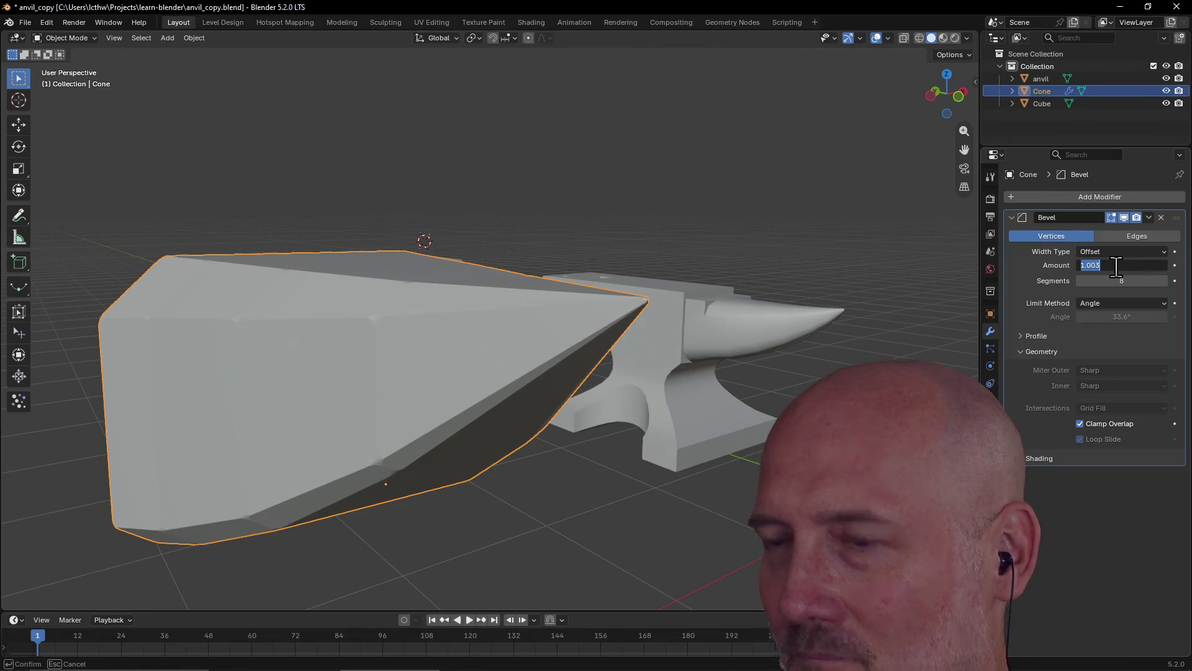
type("1")
key("Return")
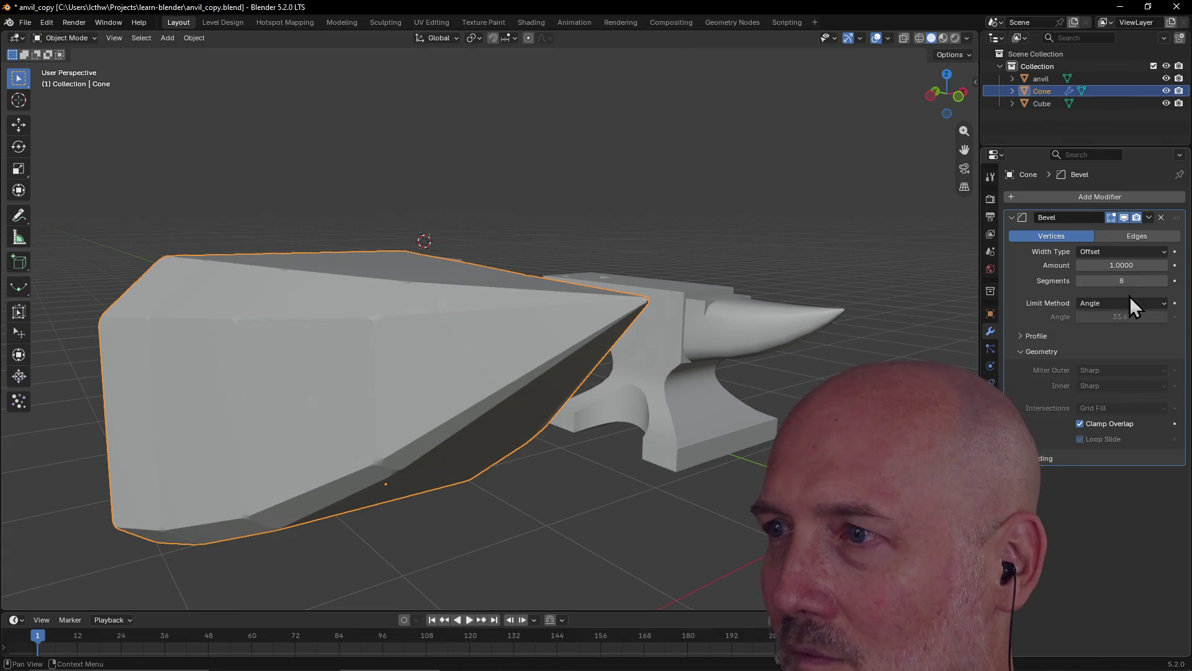
left_click_drag(1163, 287, 1166, 287)
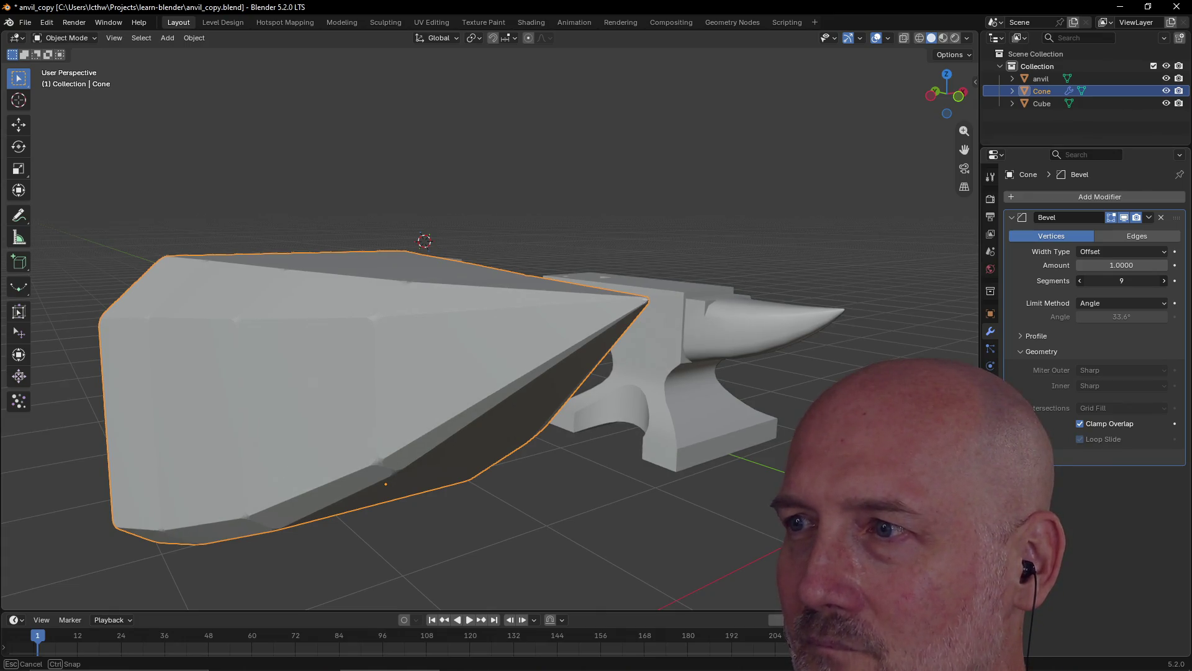
left_click(1100, 304)
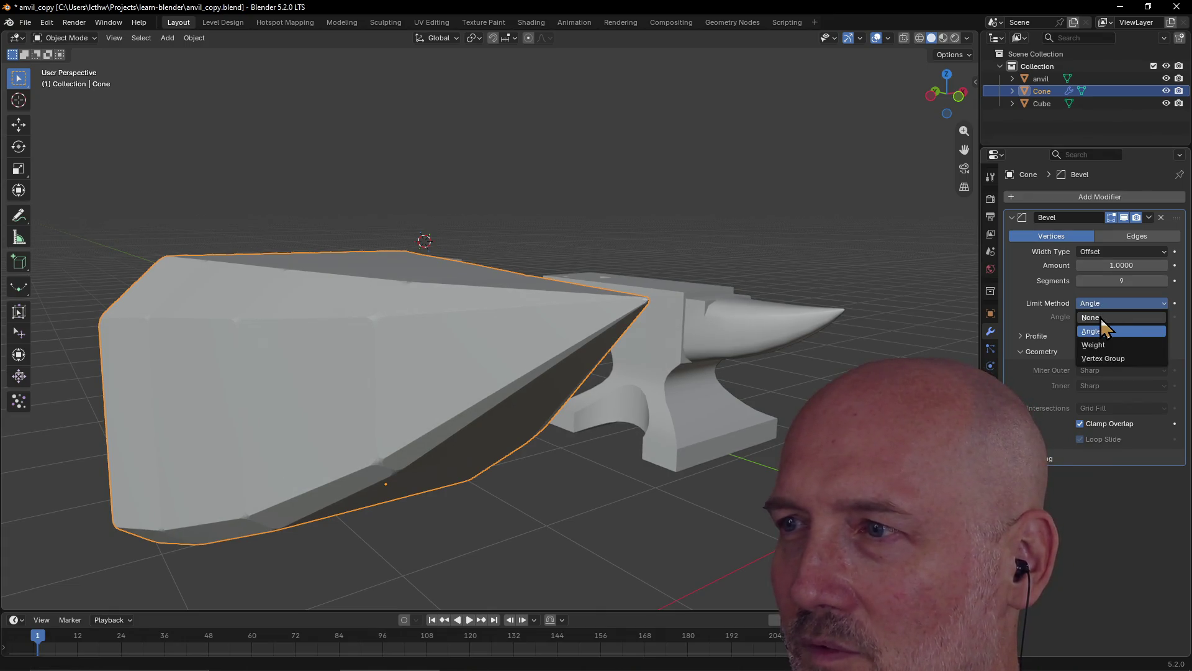
left_click(1100, 318)
left_click(1105, 304)
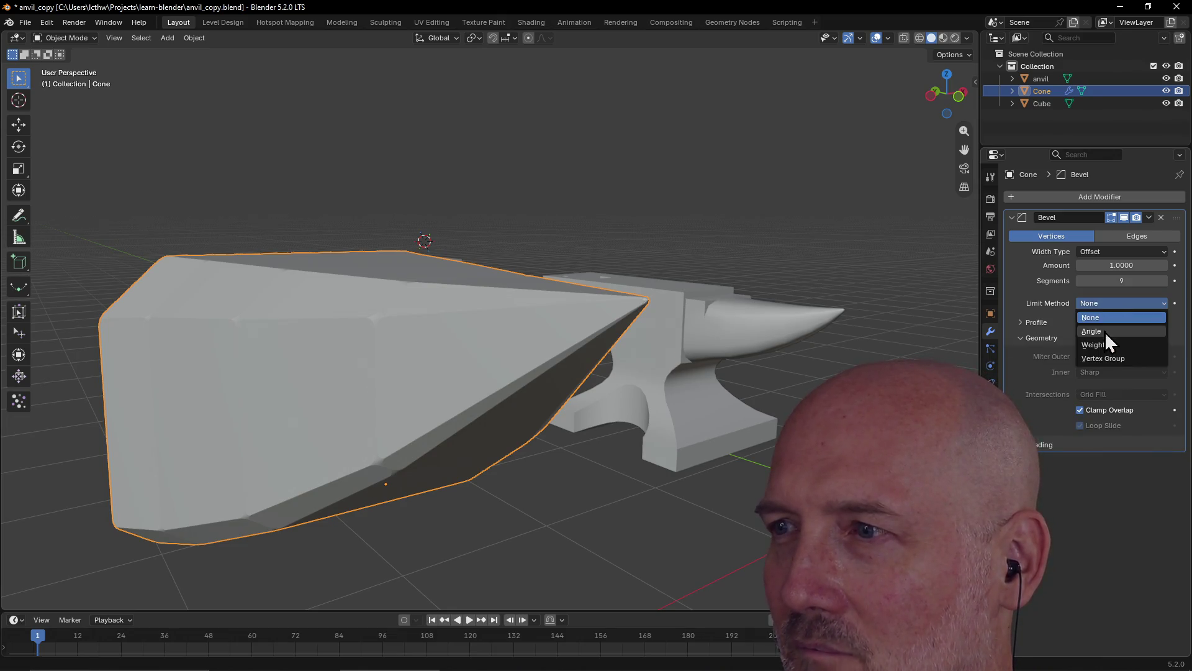
left_click(1105, 332)
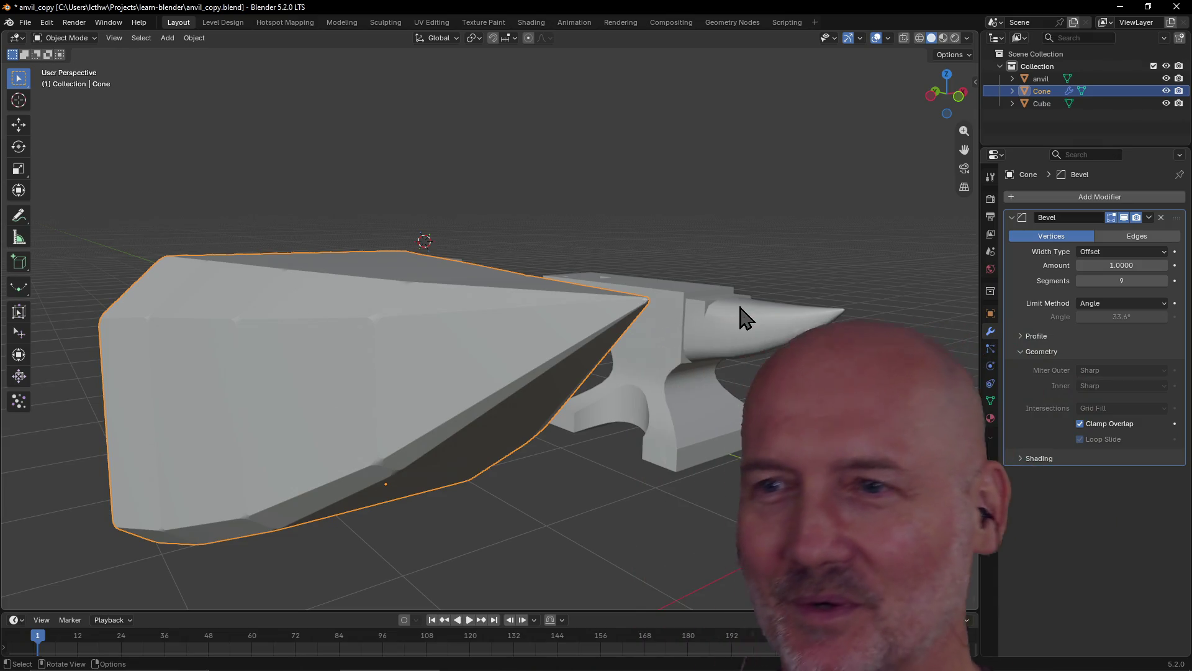
- Load learncodethehardway.com/courses/learn-go in a new Firefox tab
key("alt+Tab")
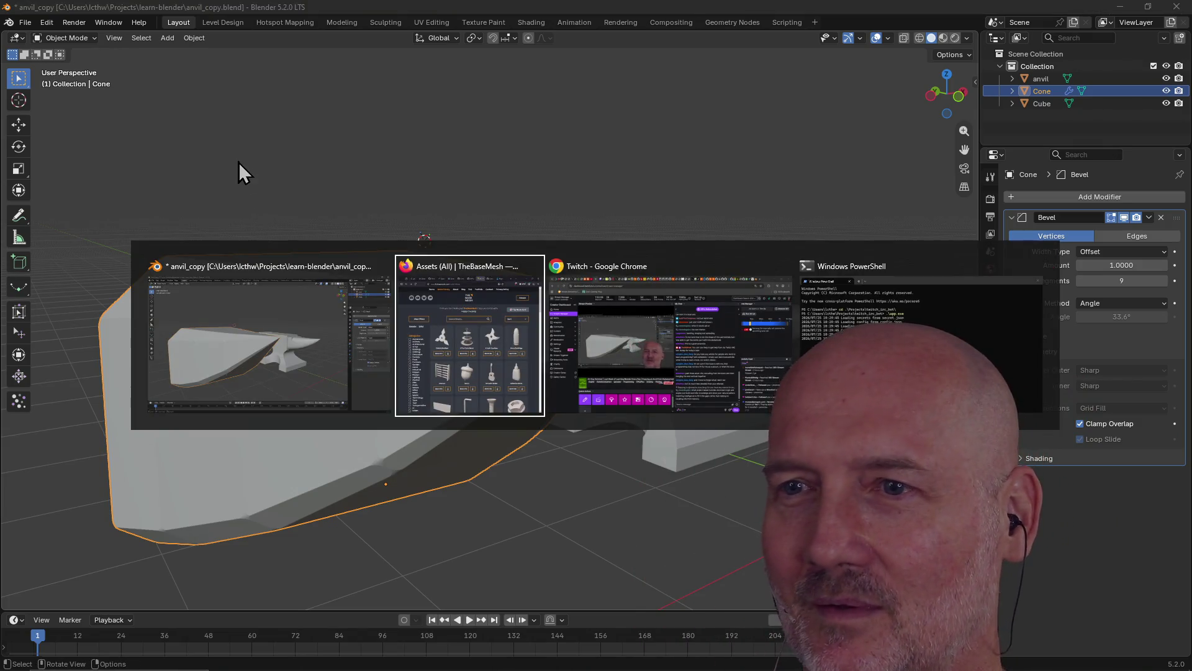
key("ctrl+t")
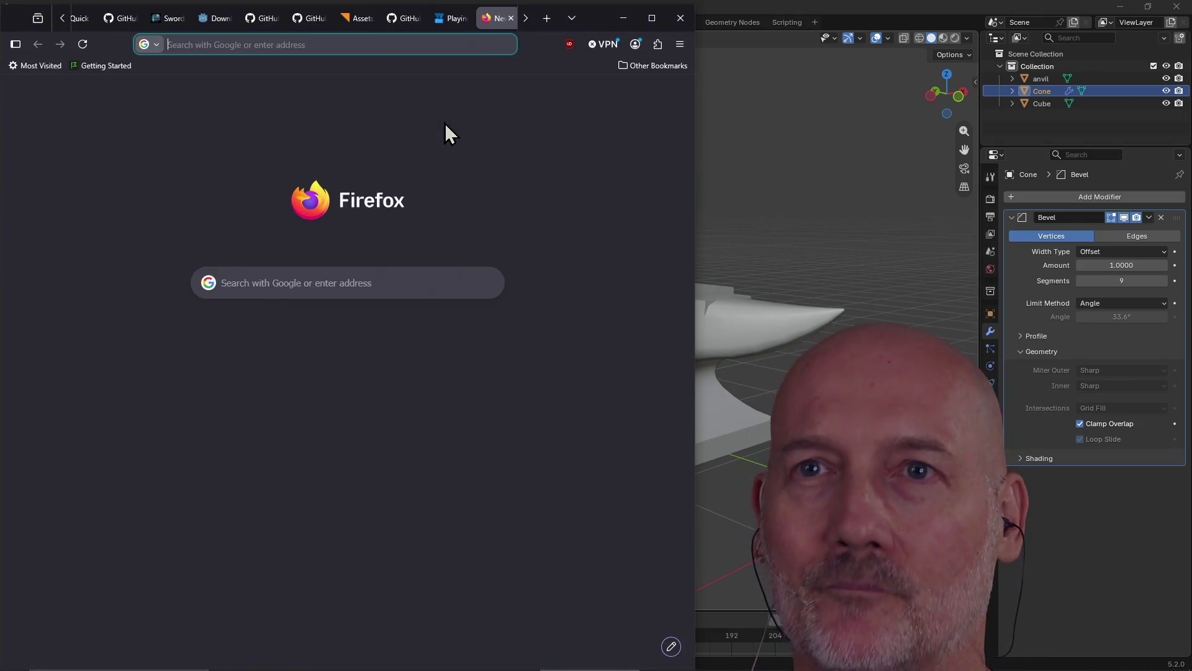
type("learncodethehardway.com/courses/learn")
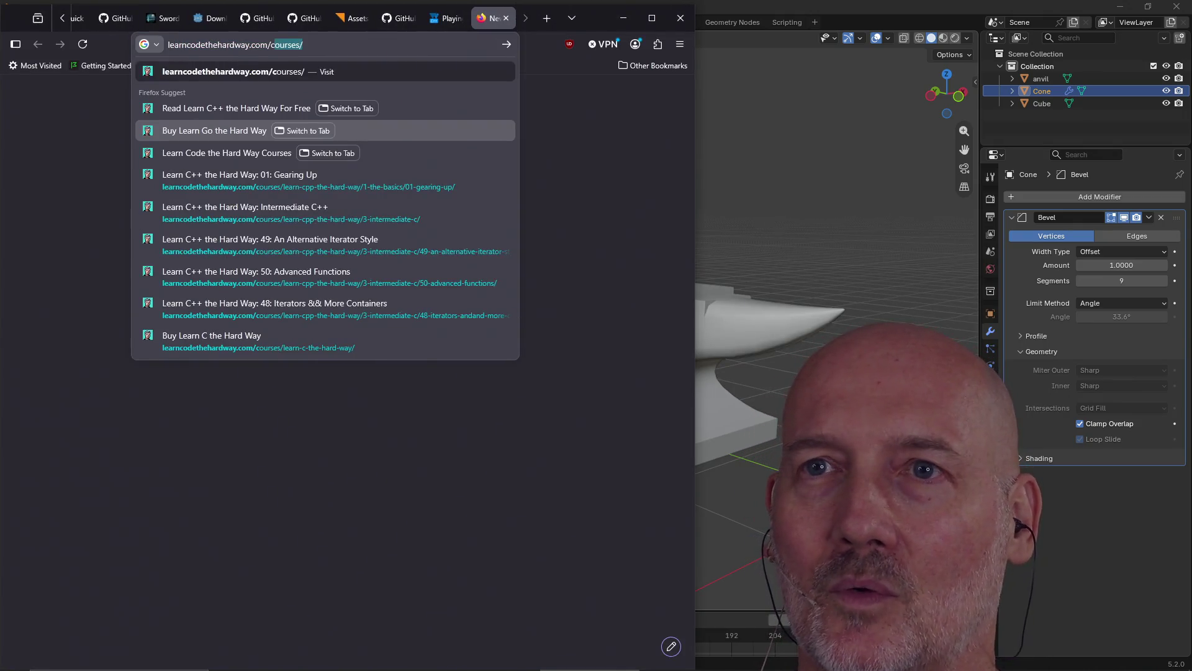
type("-go")
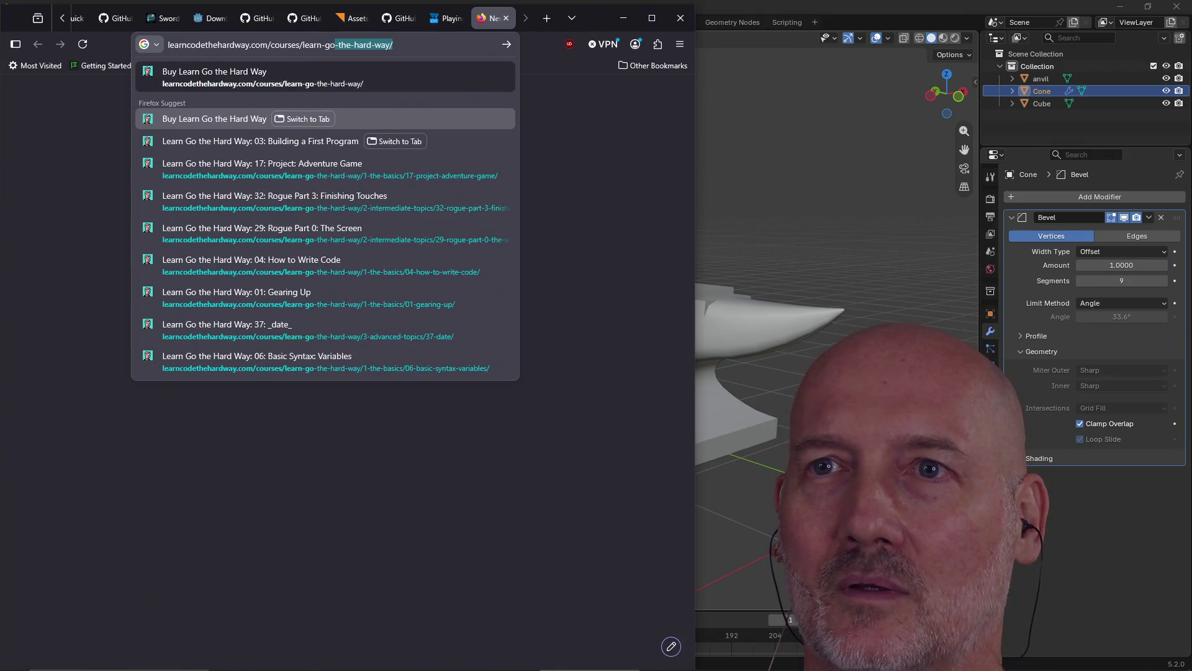
key("Return")
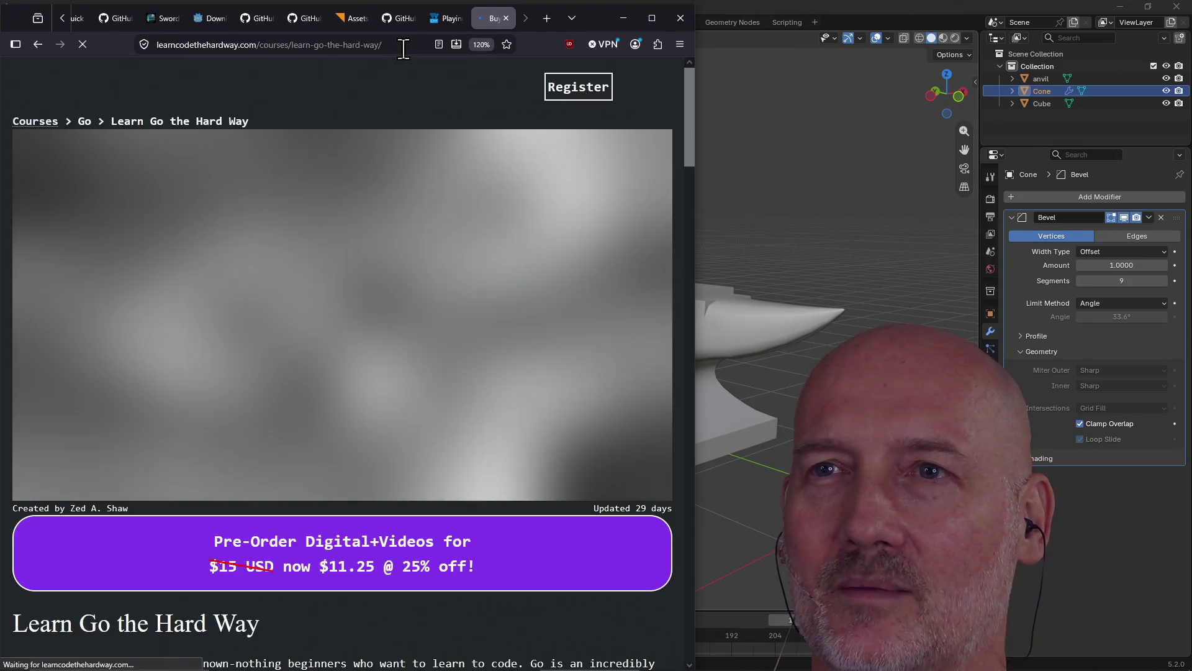
left_click(403, 49)
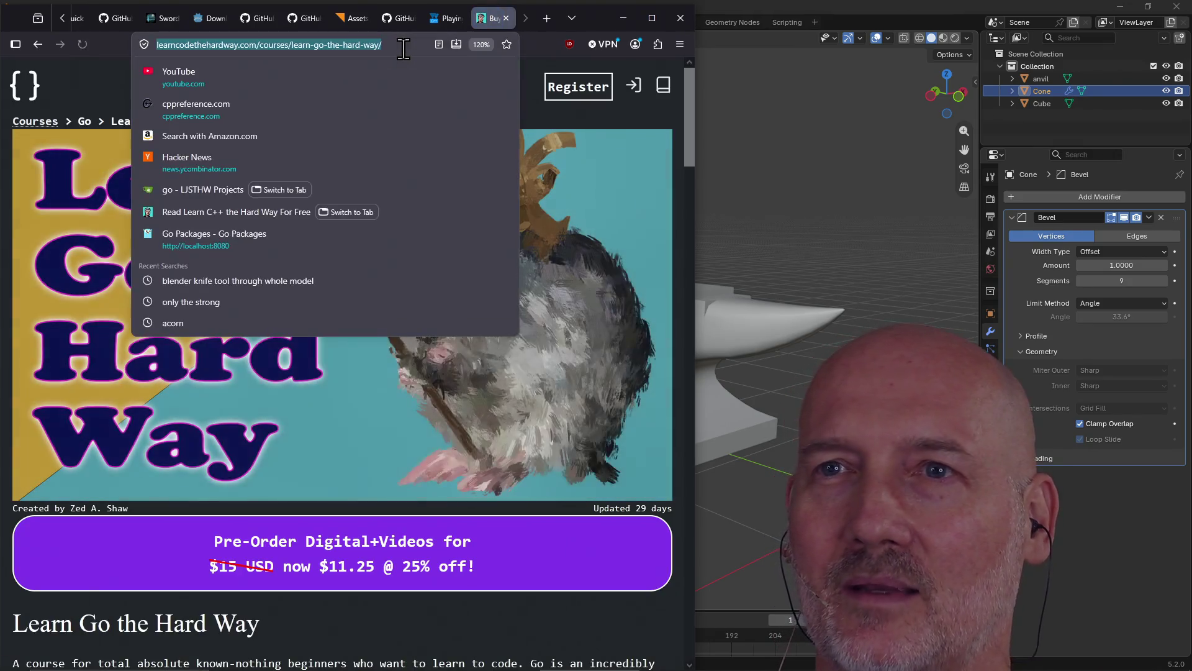
left_click(597, 130)
- Scroll through the course's Basics lesson list, starting from 00: Introduction
scroll(474, 435, "down", 10)
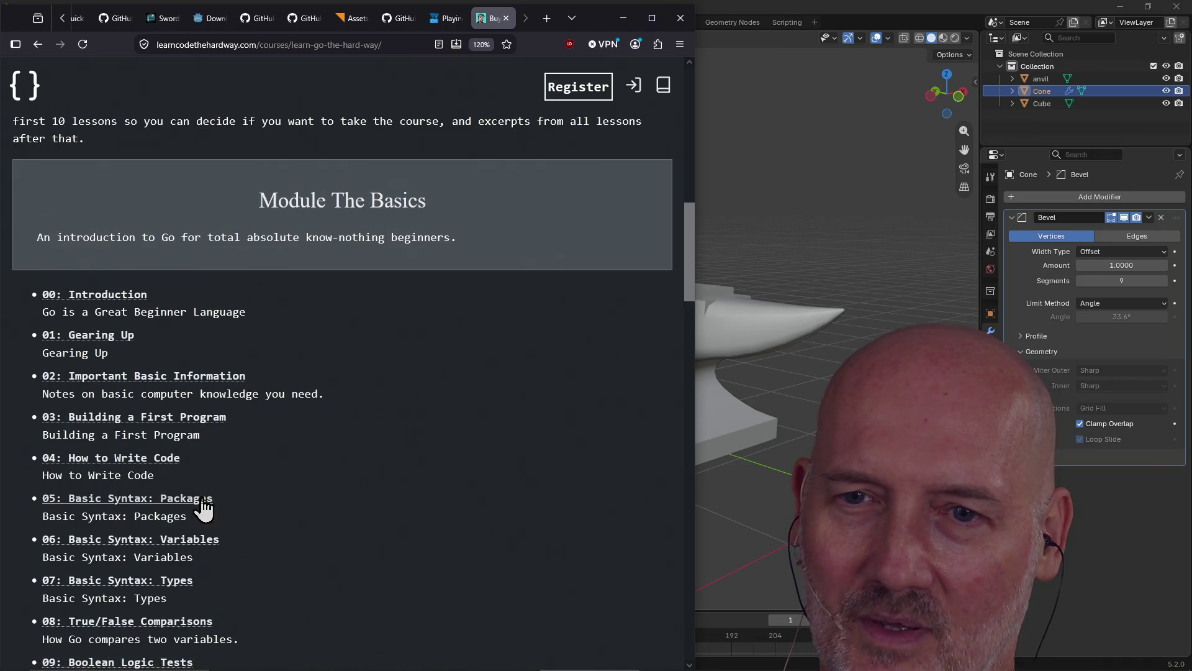
scroll(350, 507, "down", 10)
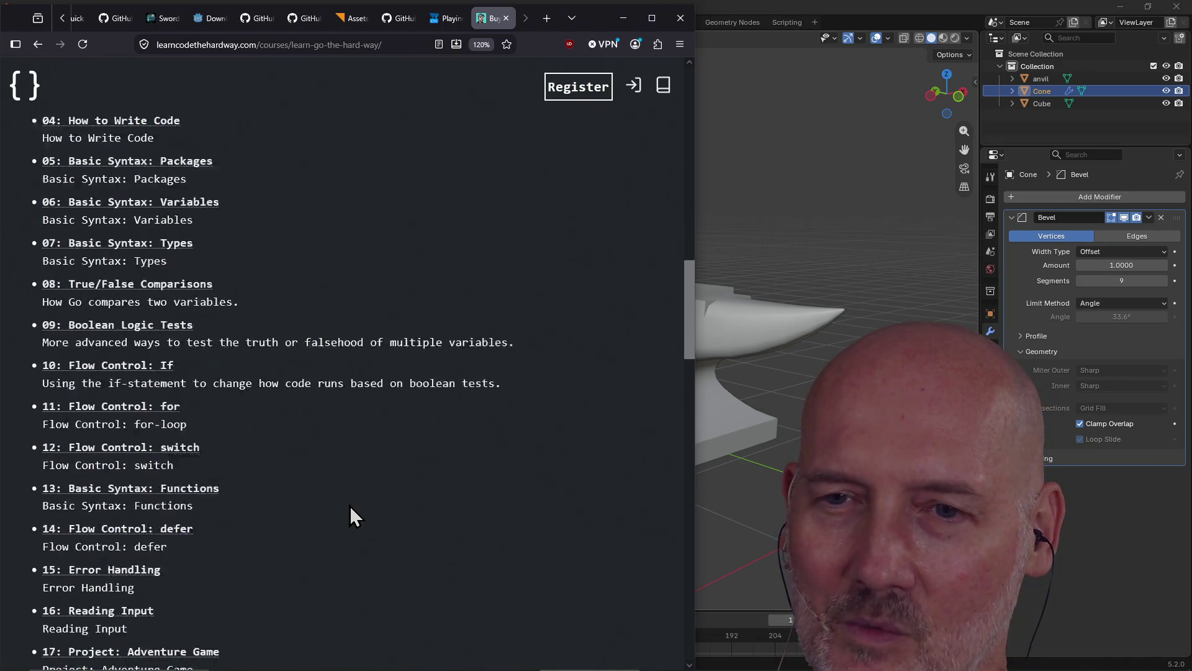
scroll(351, 507, "up", 6)
scroll(349, 505, "down", 5)
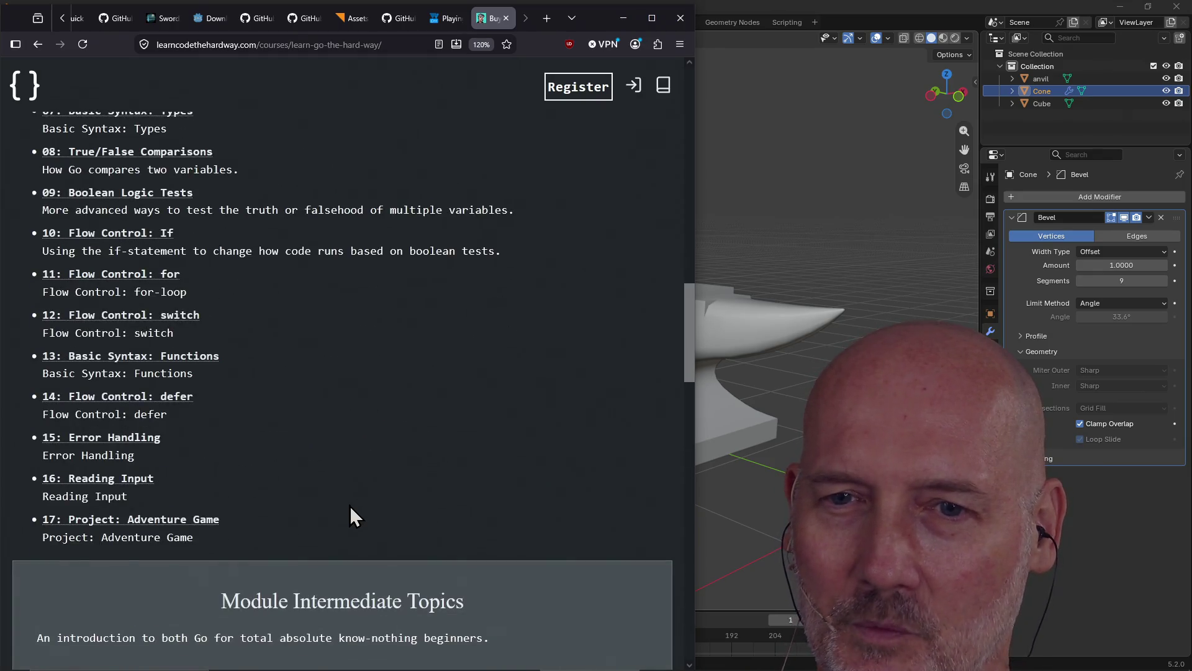
scroll(366, 461, "up", 4)
scroll(366, 460, "down", 10)
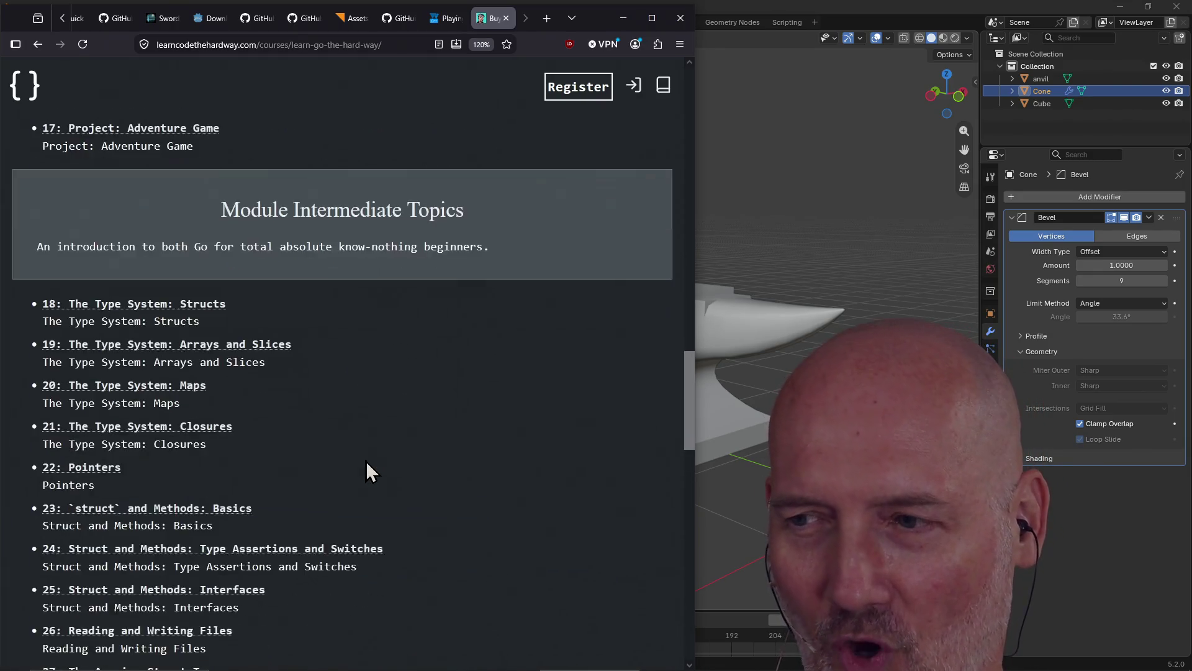
scroll(367, 461, "down", 3)
scroll(376, 443, "up", 6)
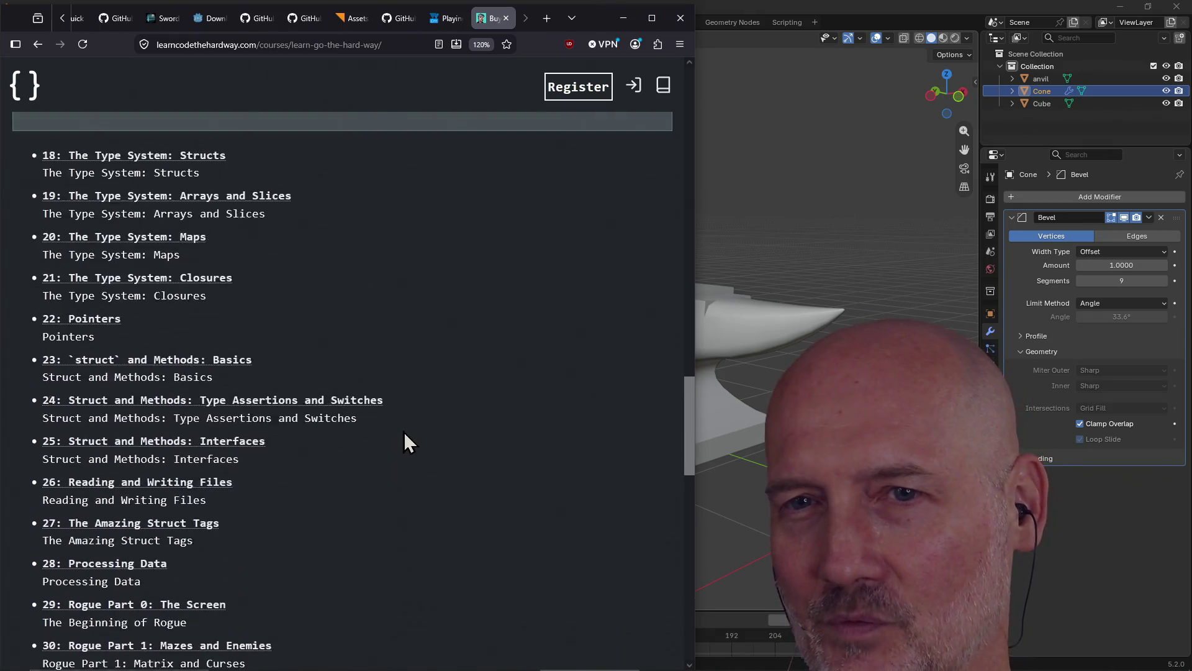
scroll(532, 443, "up", 6)
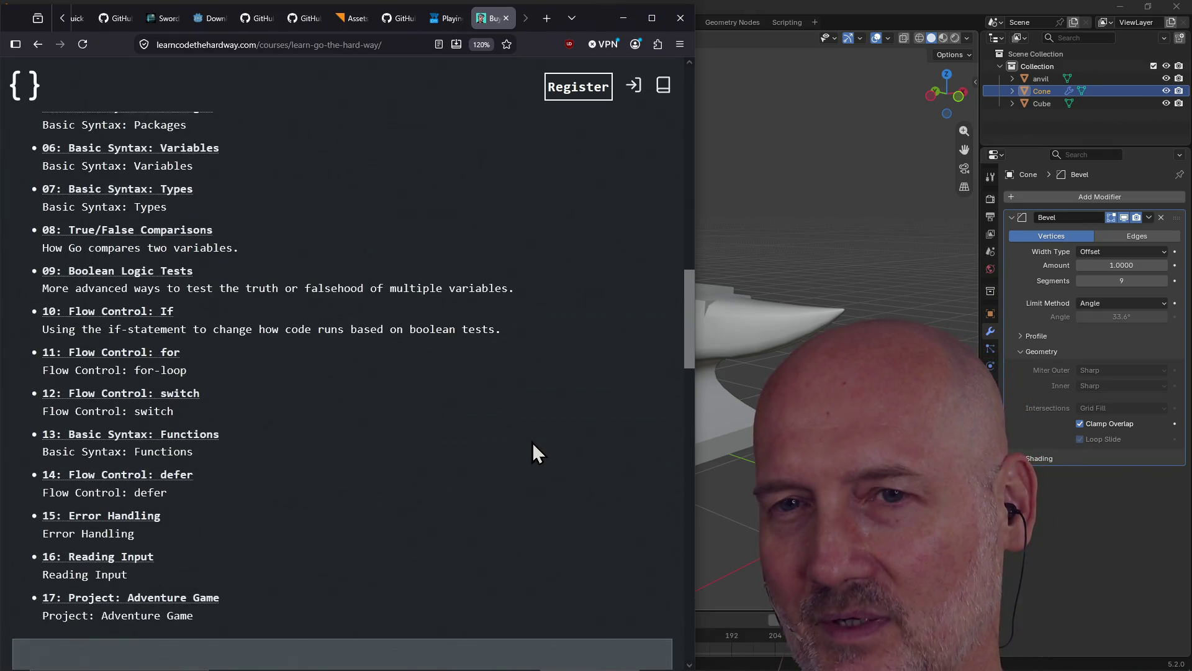
scroll(449, 554, "up", 5)
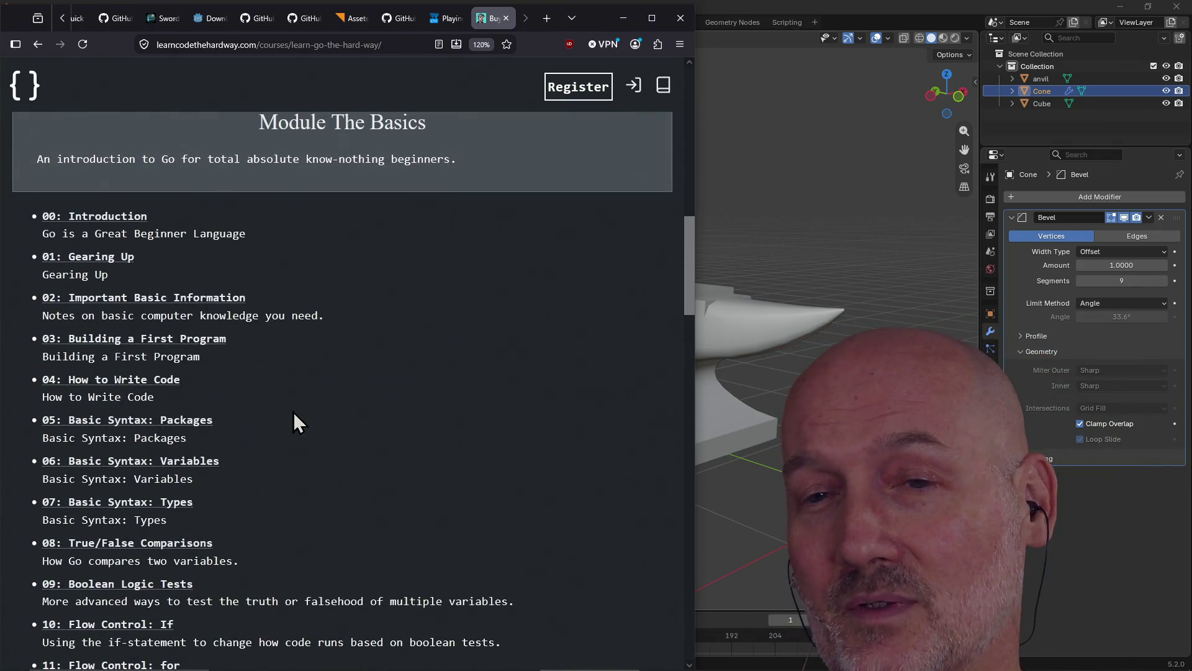
scroll(318, 415, "down", 2)
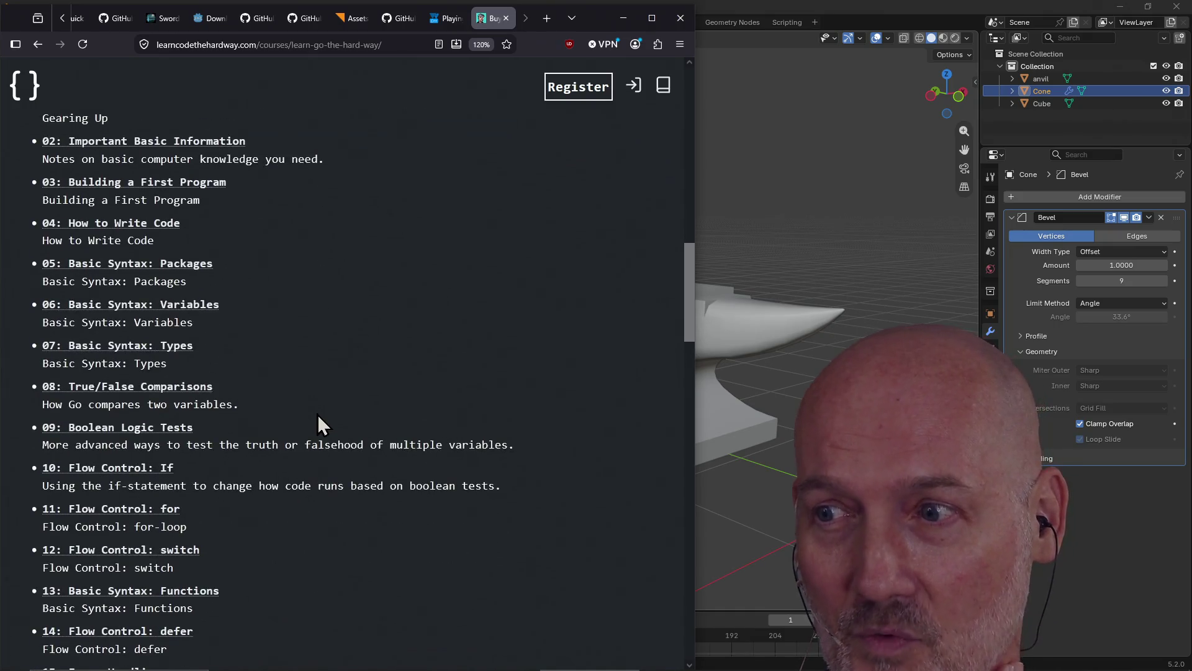
scroll(414, 486, "down", 3)
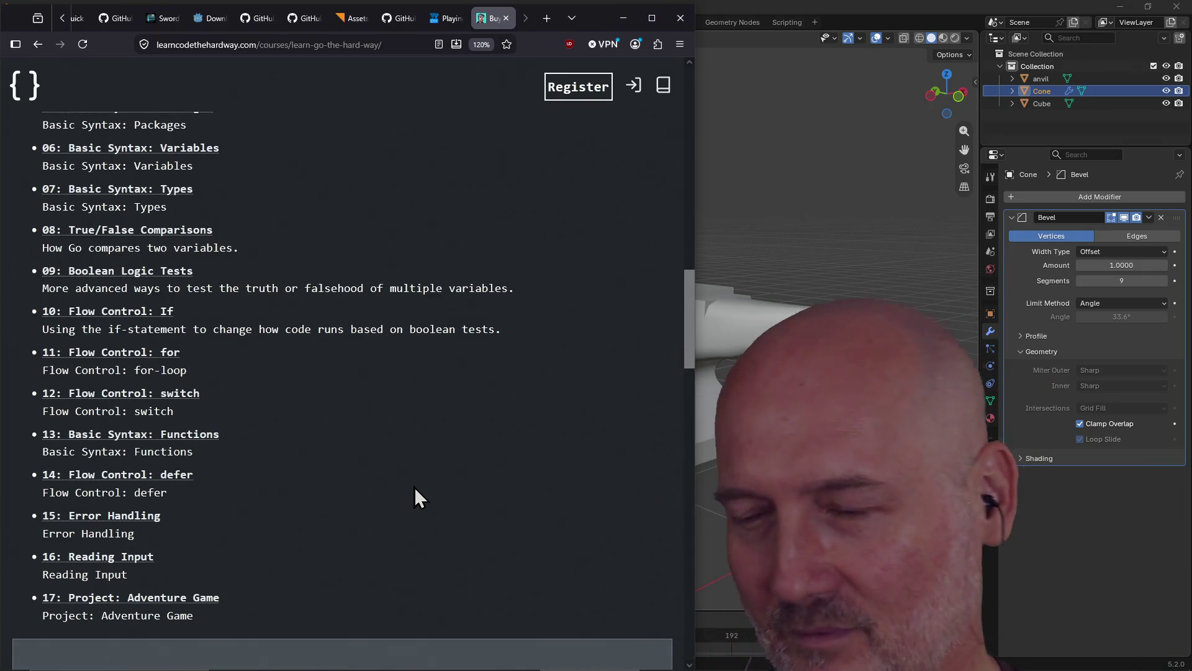
scroll(391, 466, "up", 2)
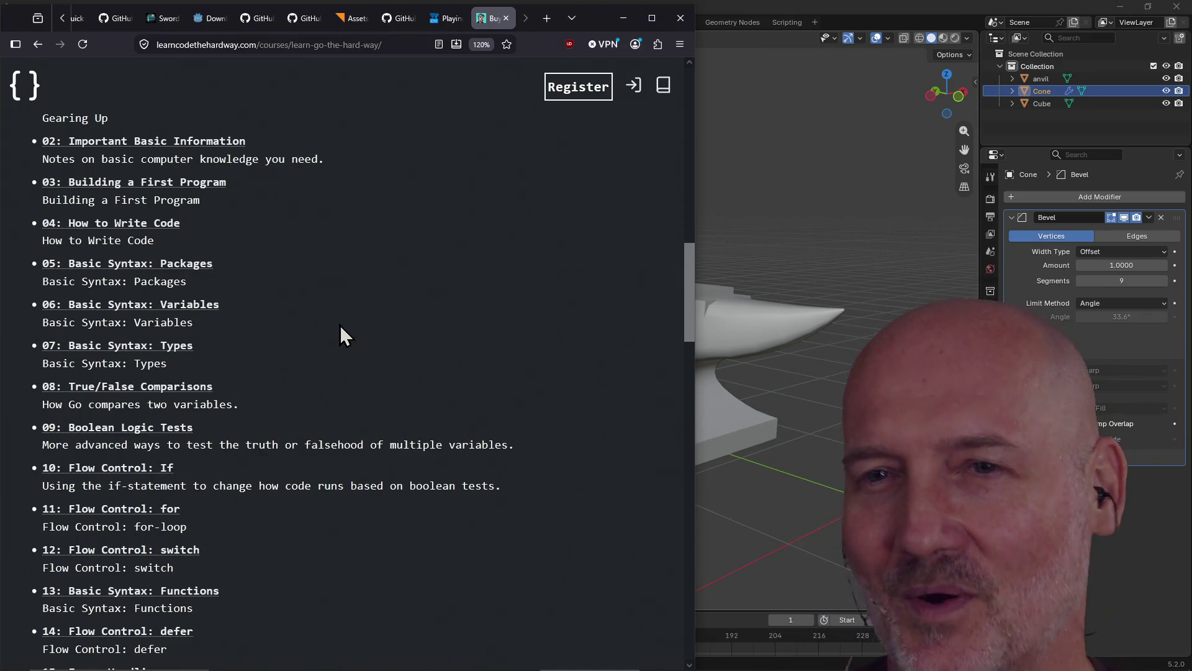
scroll(395, 322, "down", 2)
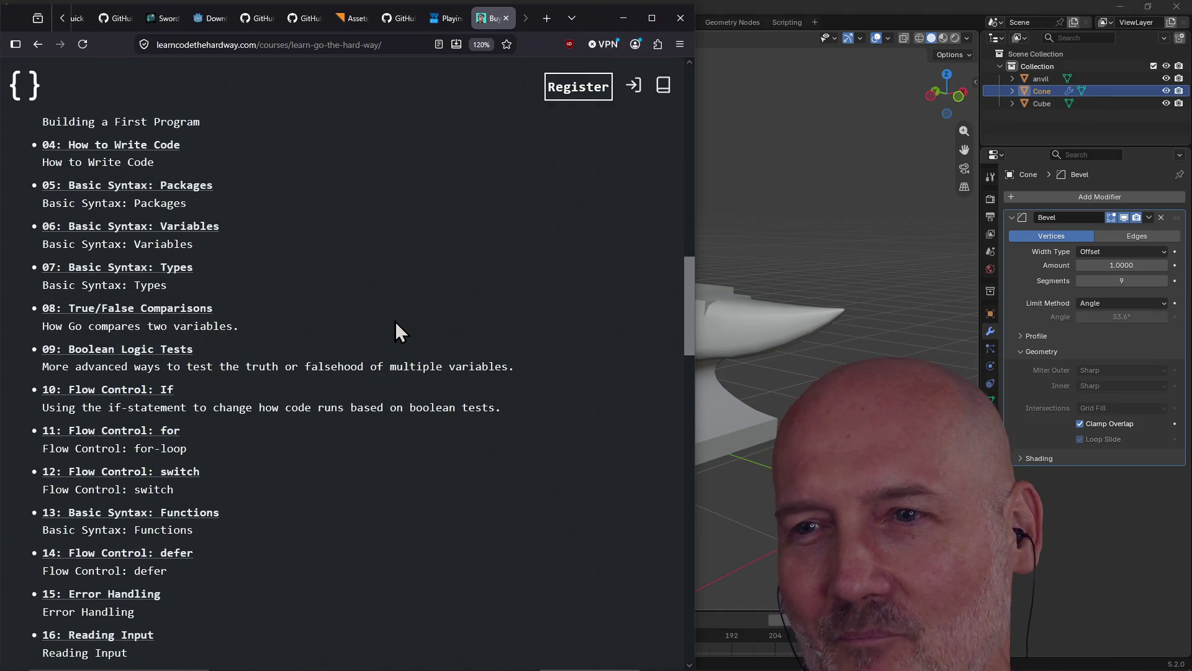
scroll(381, 323, "up", 4)
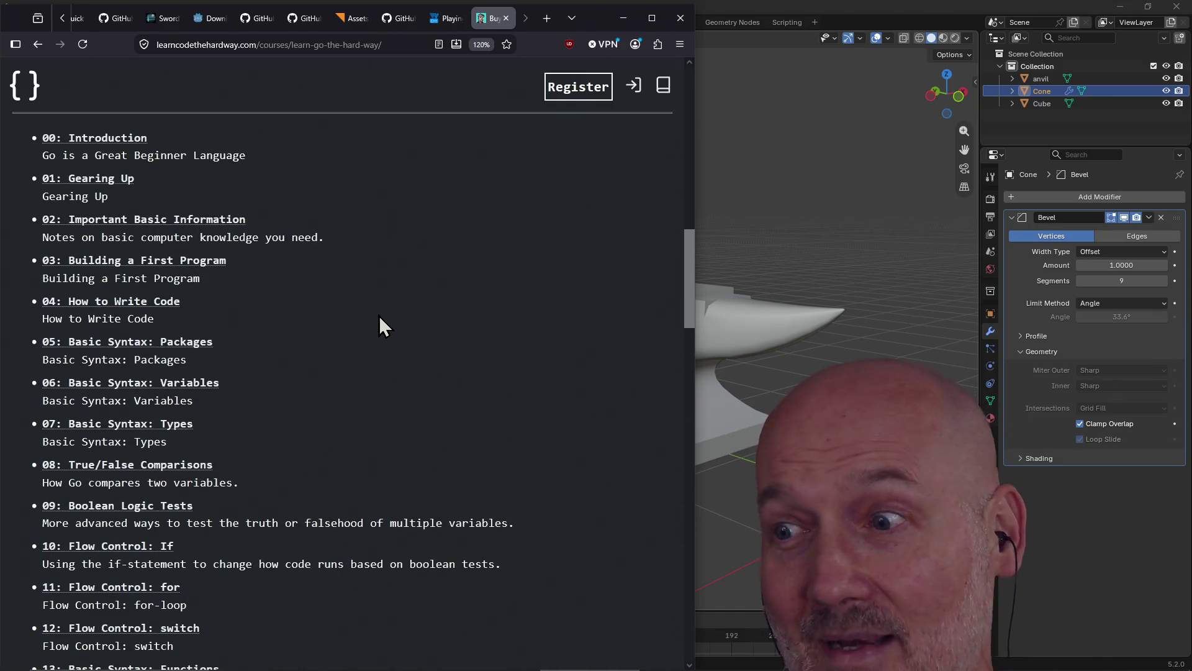
scroll(426, 323, "down", 4)
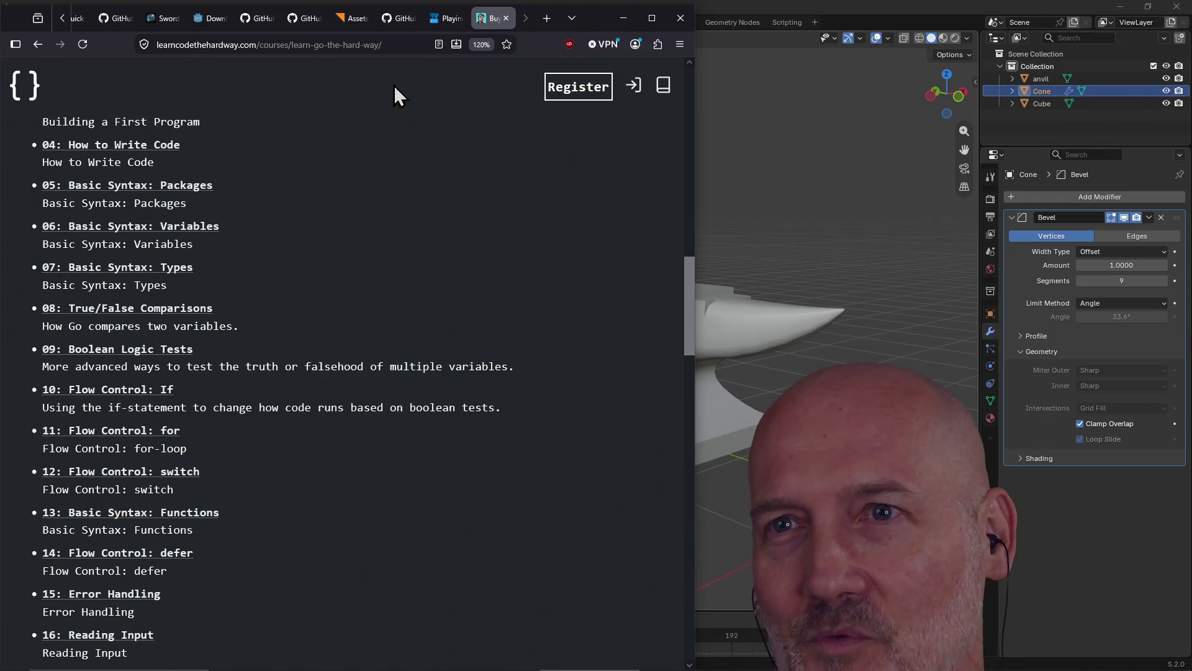
left_click(411, 41)
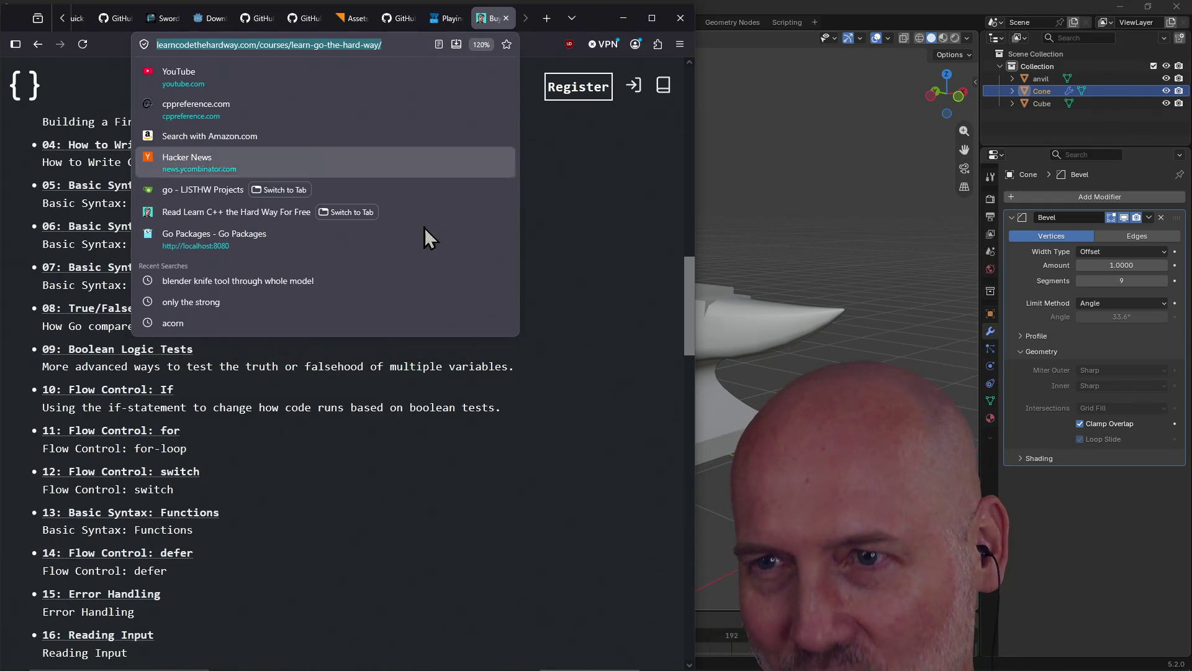
left_click(497, 482)
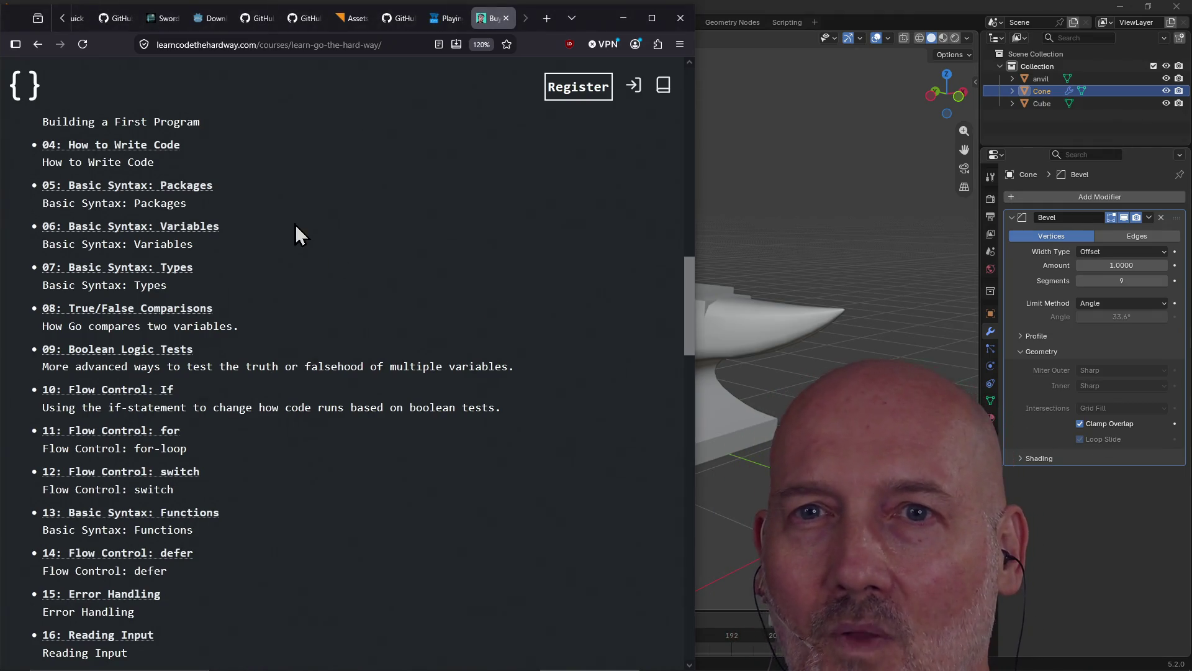
scroll(193, 255, "up", 3)
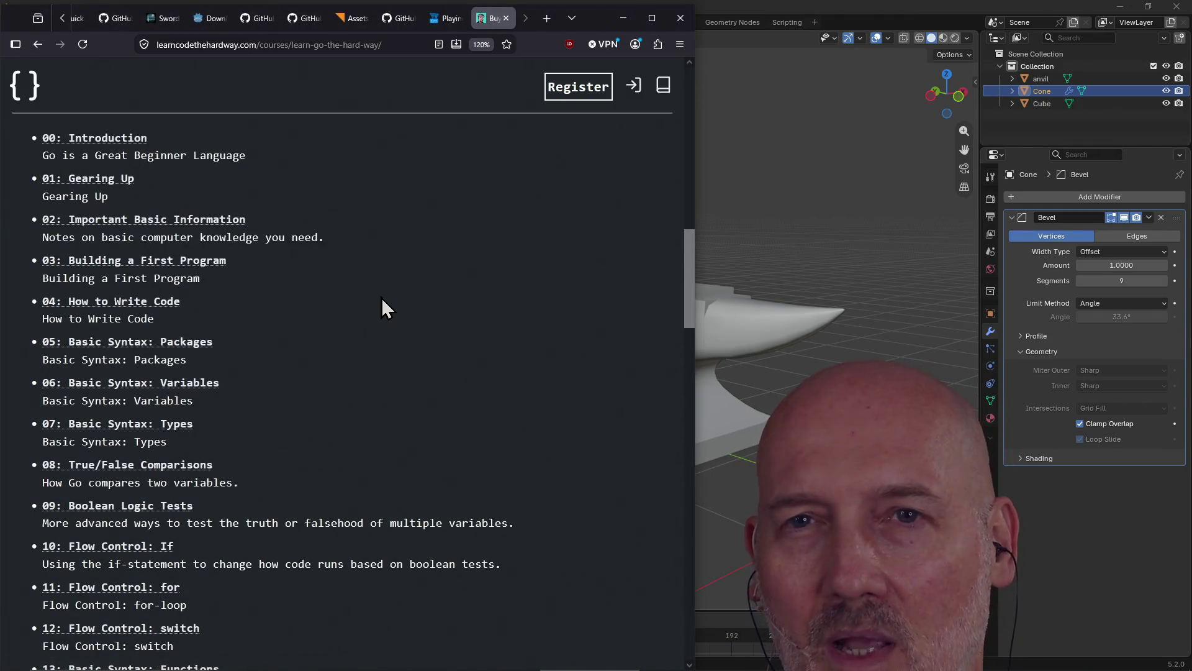
scroll(381, 297, "up", 2)
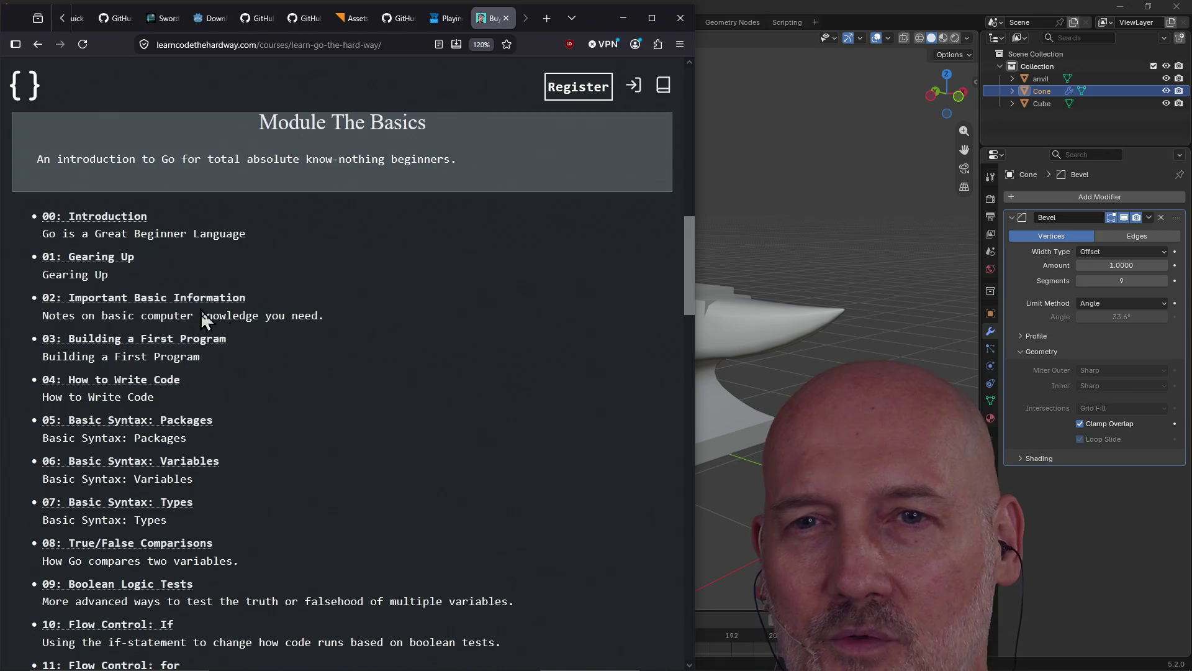
- Read the Basics lesson down to the Register box and footer, then go on to How to Write Code
left_click(161, 309)
scroll(351, 320, "down", 15)
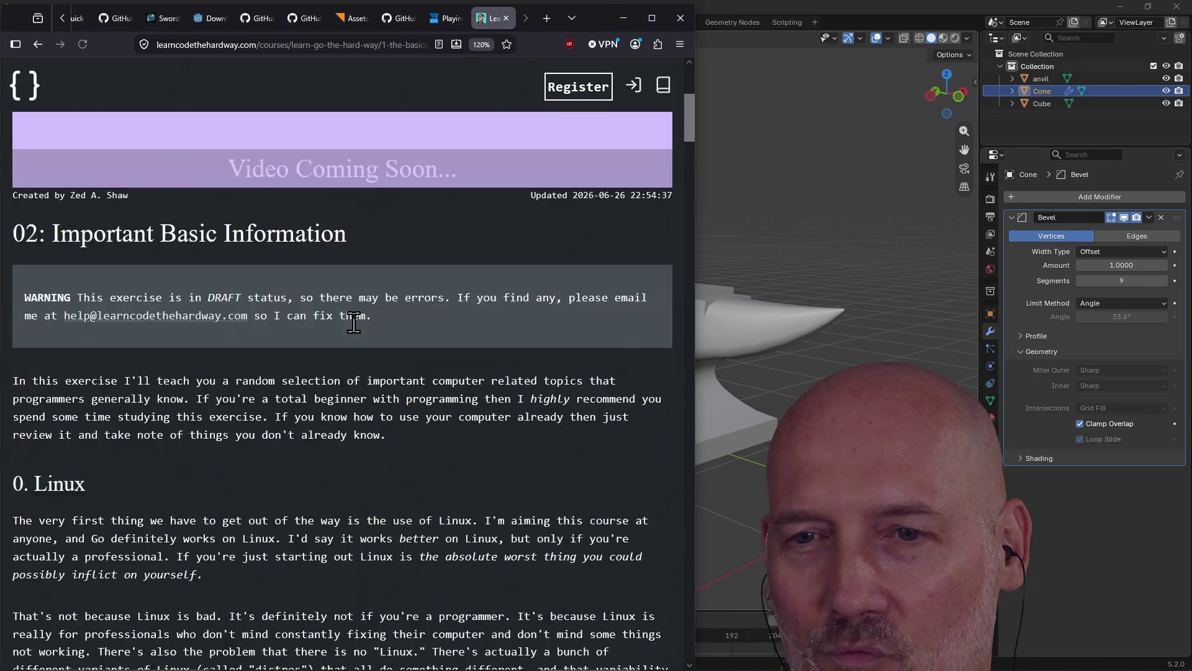
scroll(354, 323, "down", 20)
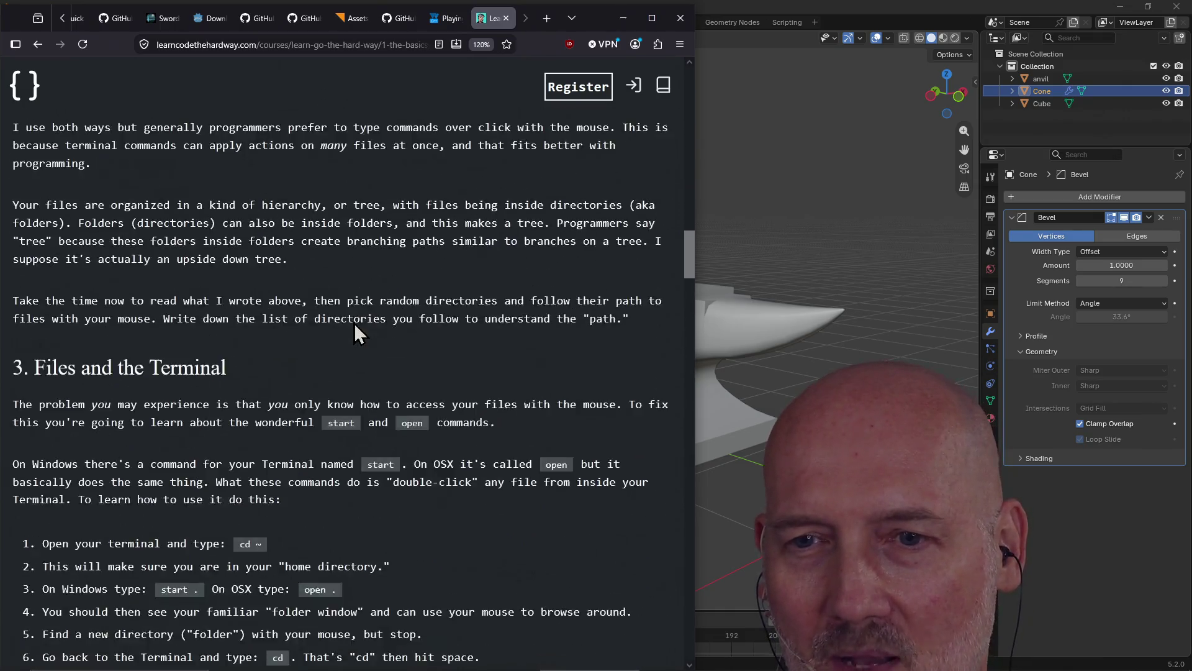
scroll(354, 323, "down", 6)
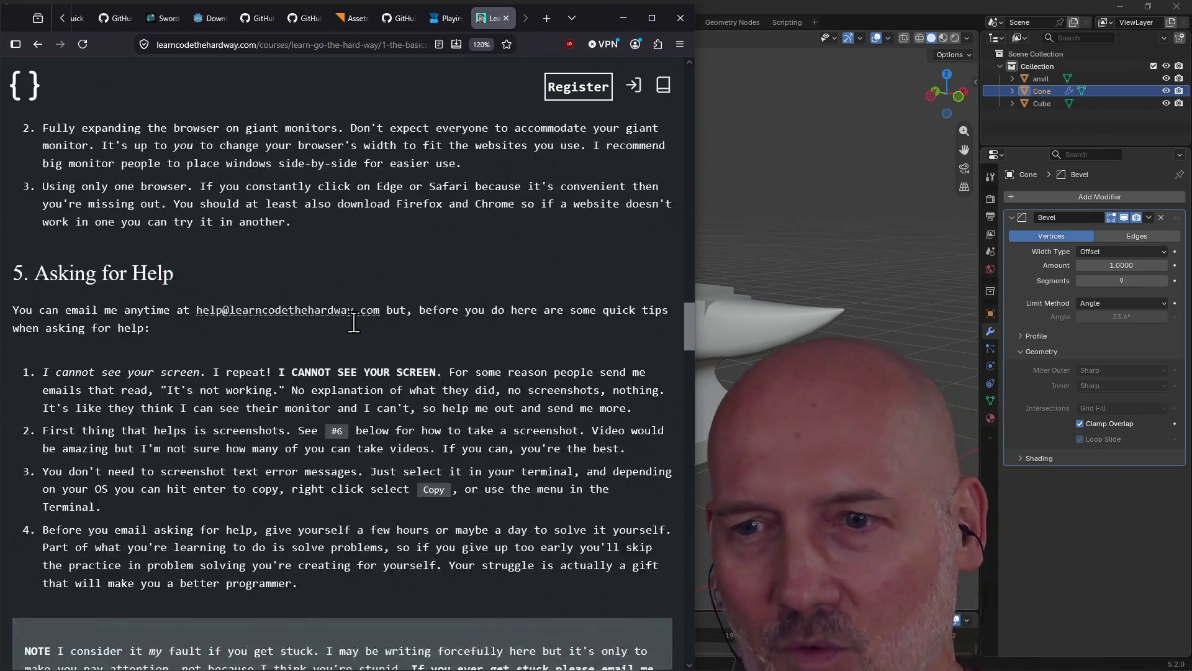
scroll(354, 323, "up", 4)
scroll(354, 323, "down", 15)
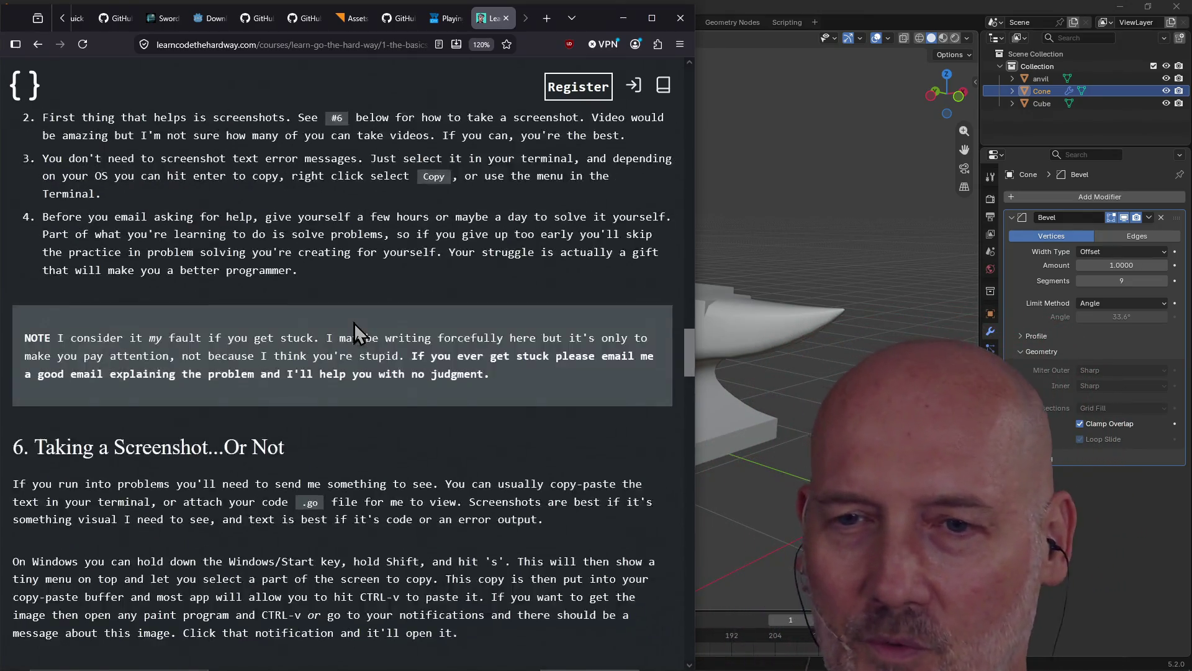
scroll(354, 323, "down", 15)
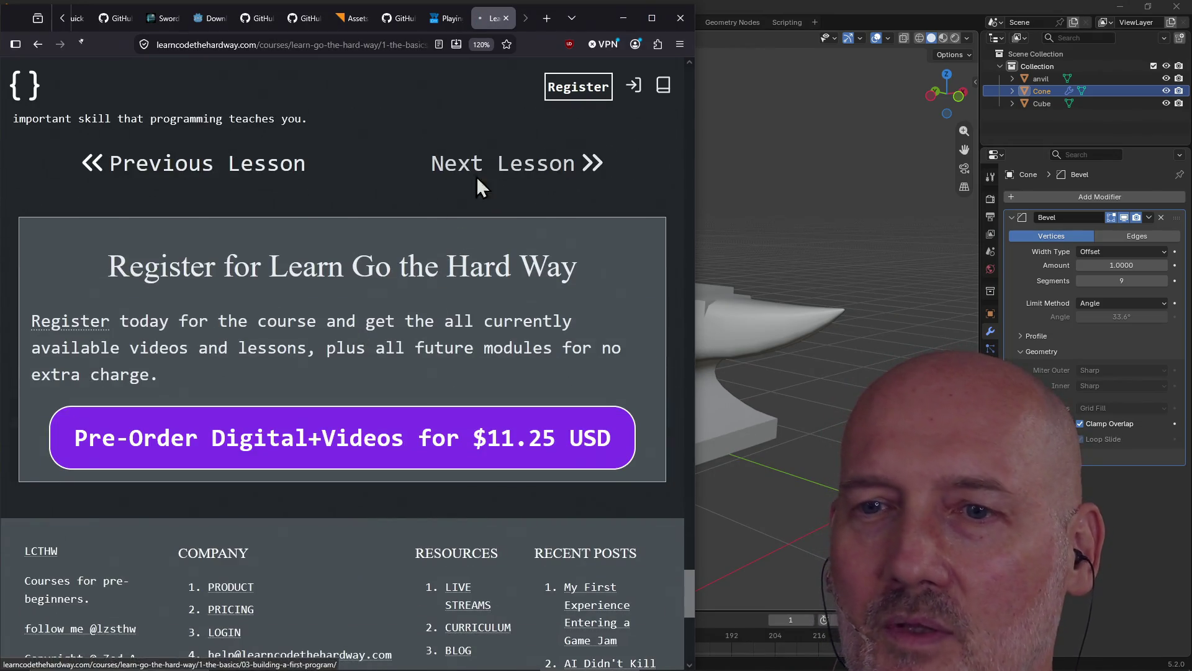
scroll(457, 354, "down", 15)
scroll(457, 354, "down", 20)
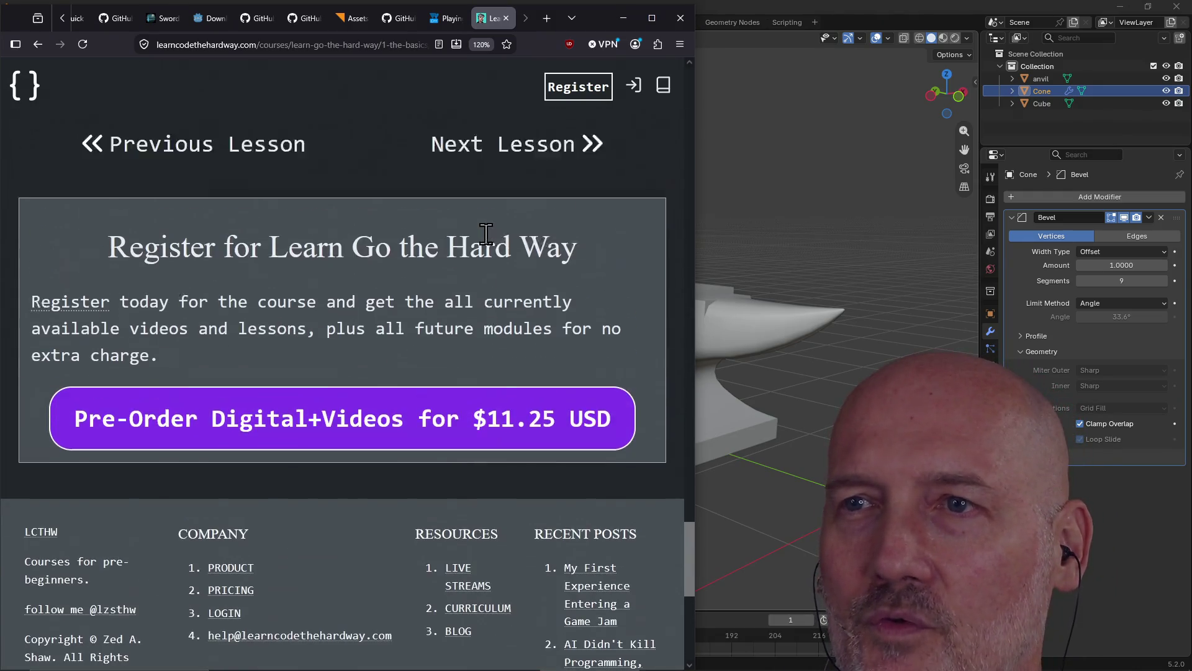
scroll(486, 235, "up", 2)
left_click(482, 228)
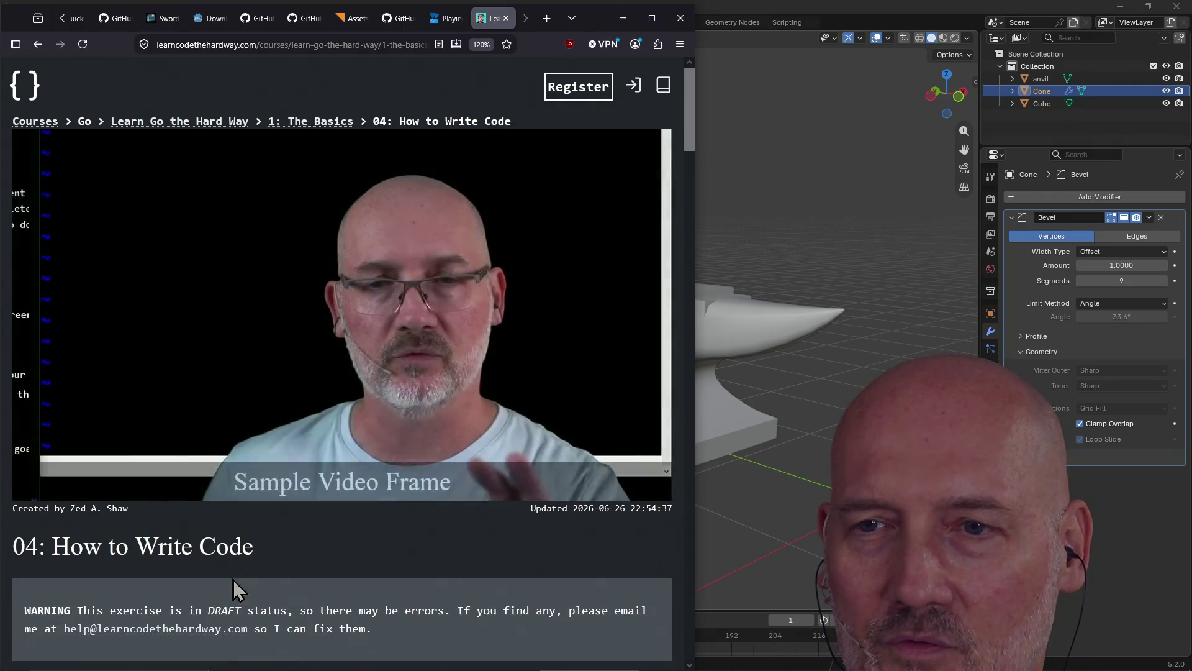
- Skim through lesson 04: How to Write Code
scroll(259, 545, "down", 20)
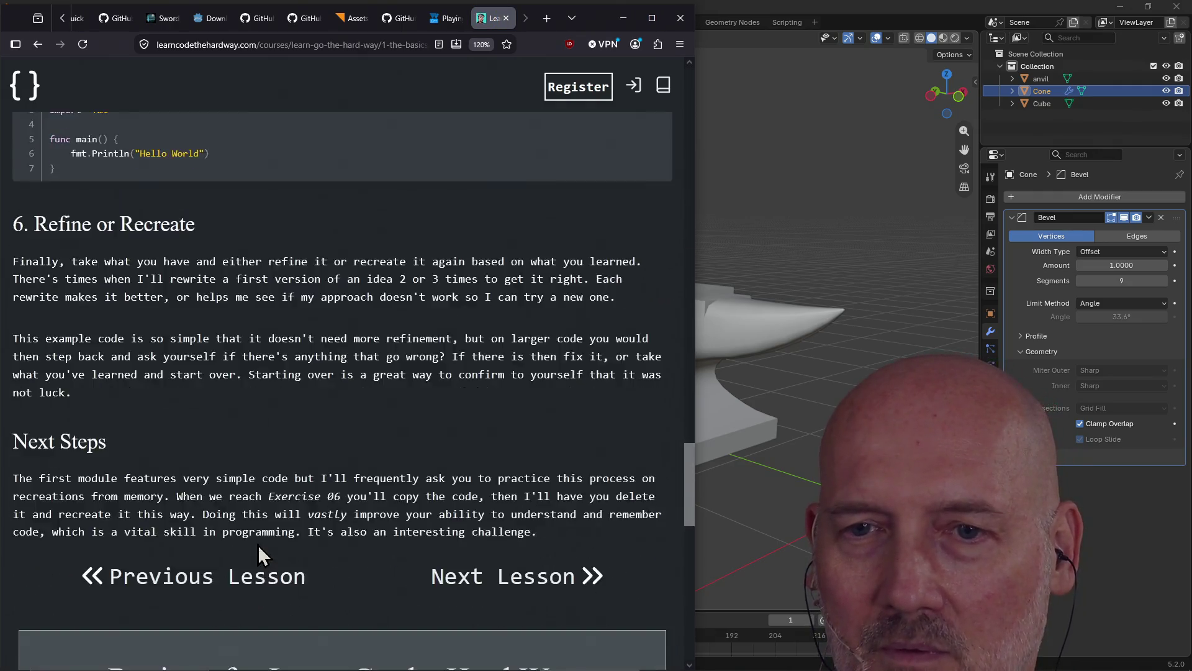
scroll(258, 545, "down", 7)
scroll(258, 545, "up", 10)
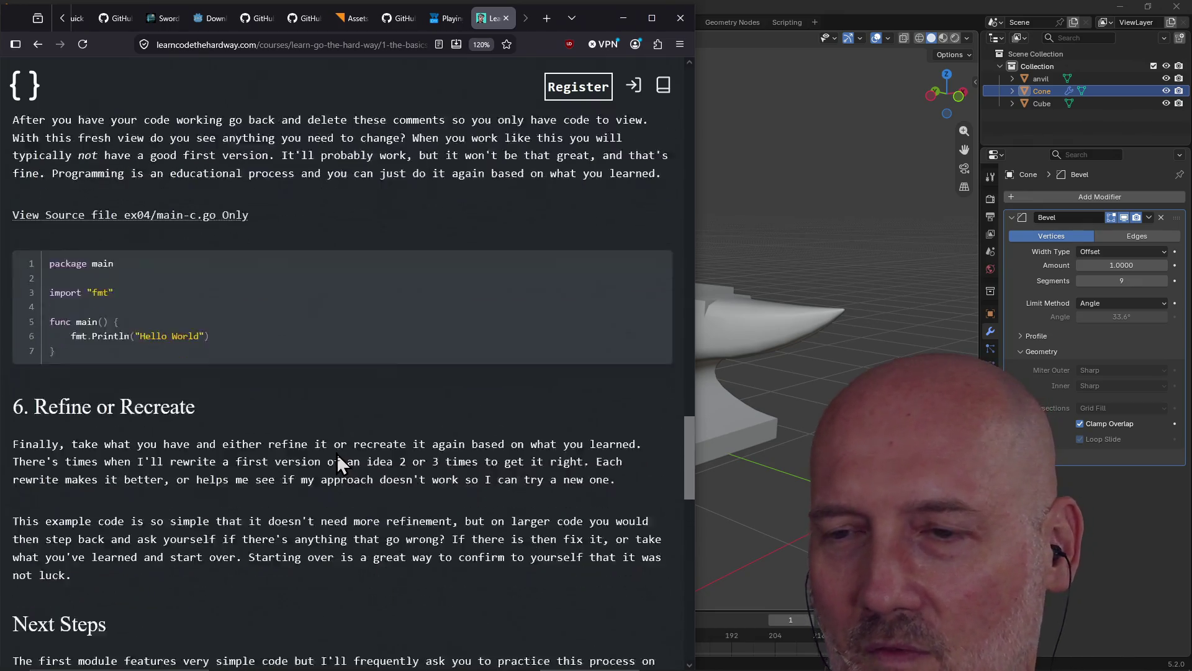
scroll(337, 453, "down", 4)
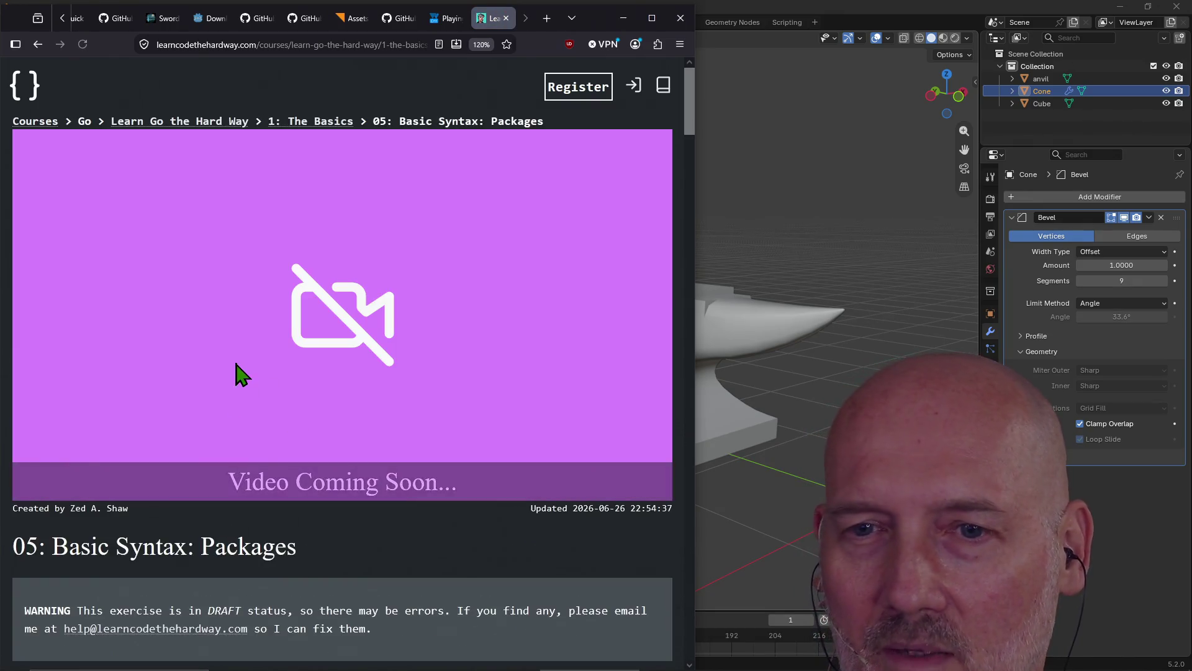
scroll(280, 457, "down", 7)
scroll(280, 456, "up", 1)
scroll(186, 437, "down", 1)
- Box the Go Got it Wrong note in lesson 05, skim it, and open 06: Basic Syntax: Variables
left_click_drag(494, 481, 515, 487)
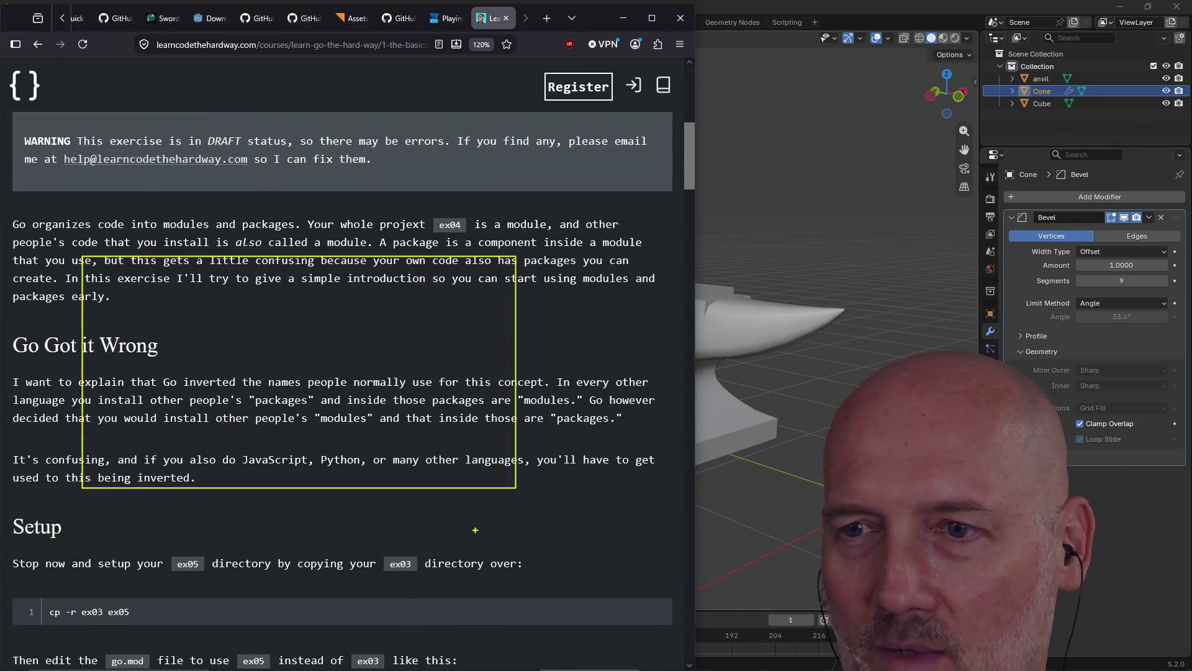
key("Escape")
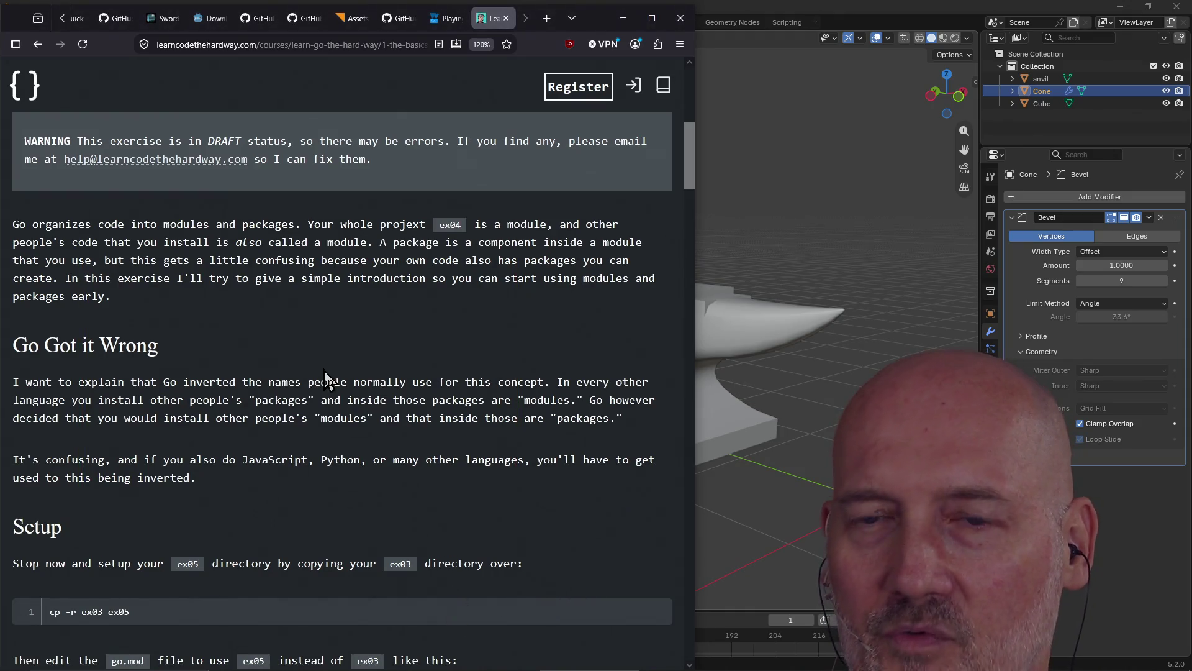
scroll(218, 296, "down", 6)
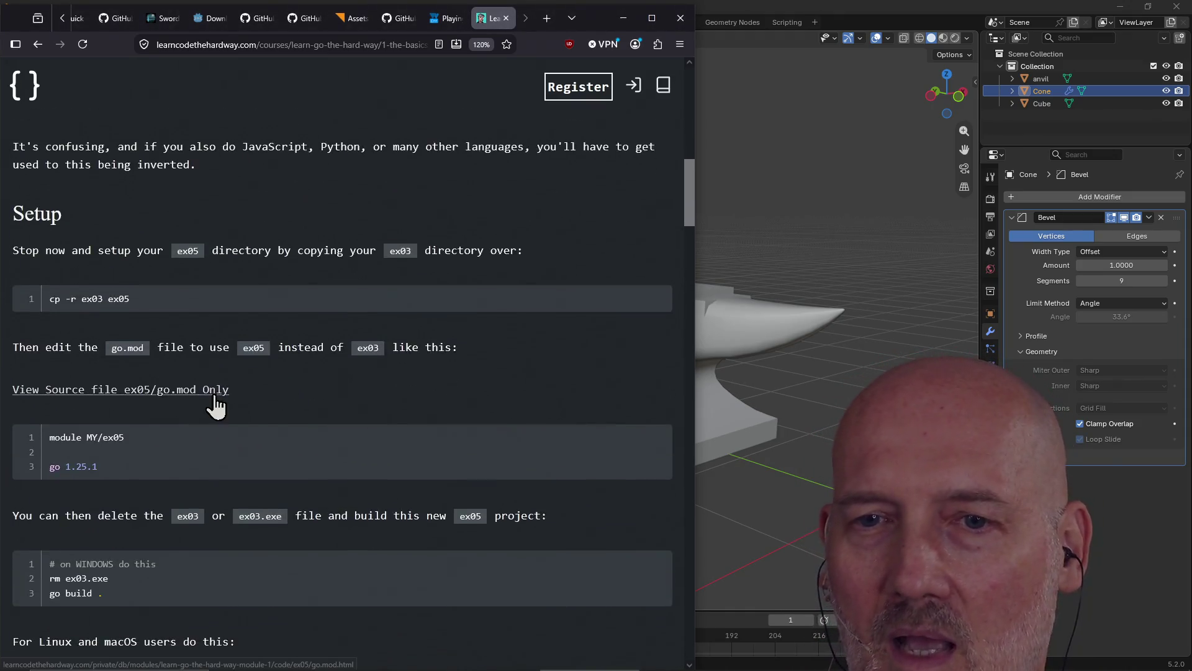
scroll(259, 297, "down", 15)
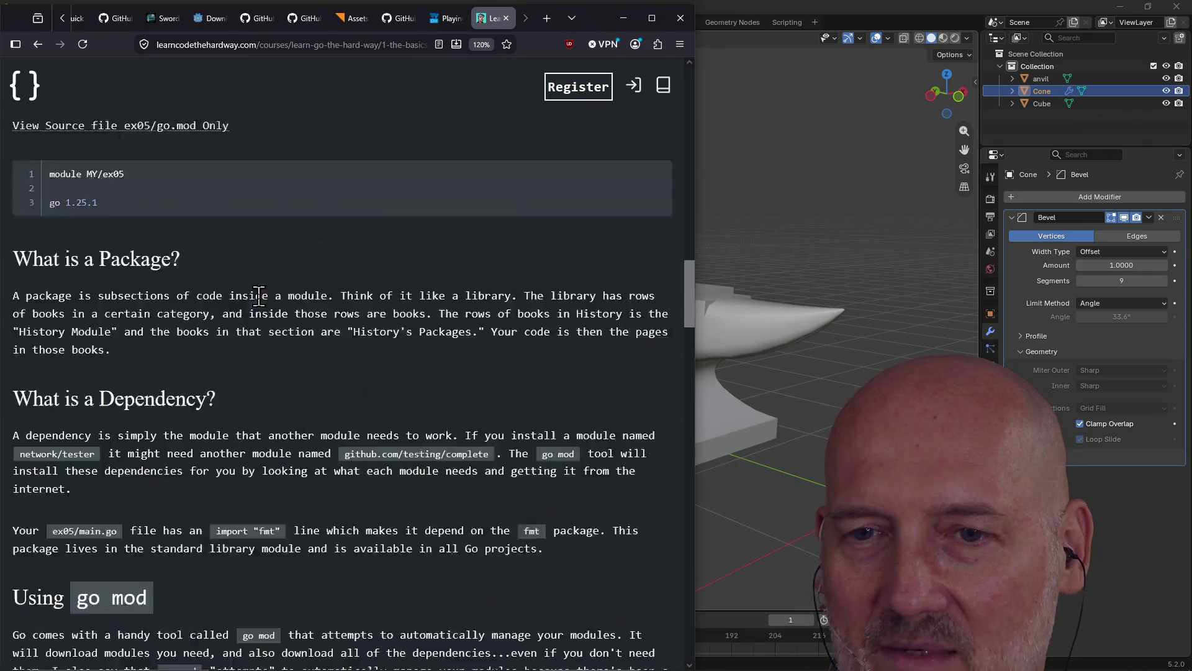
scroll(259, 297, "down", 15)
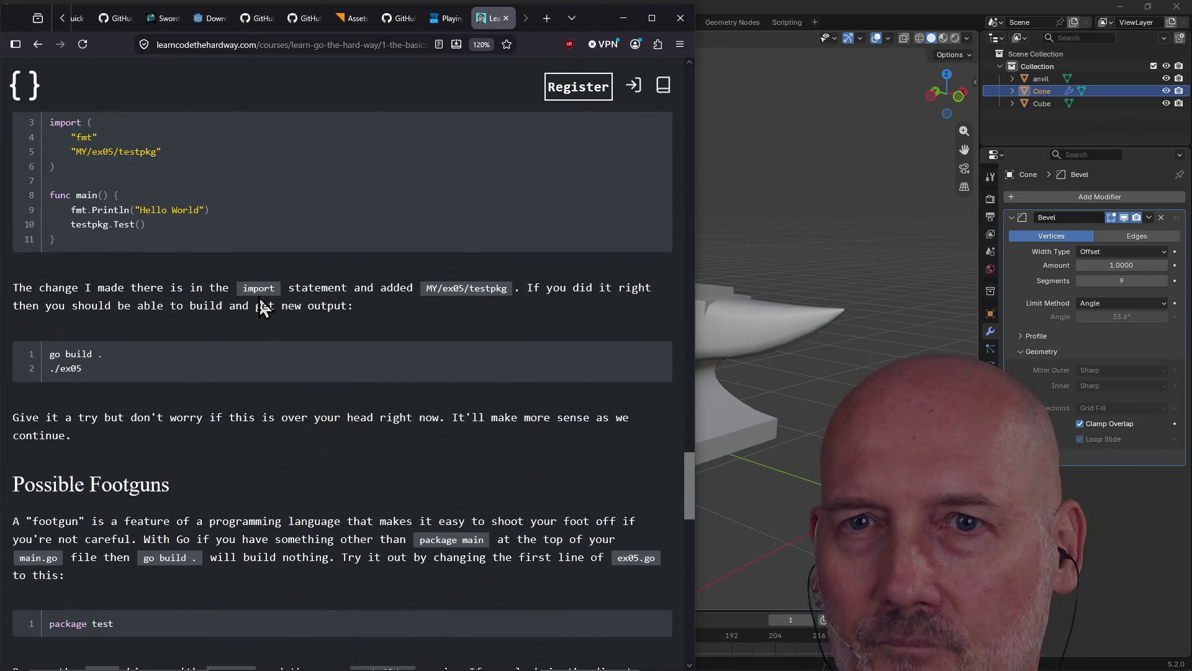
scroll(259, 296, "up", 5)
scroll(259, 297, "down", 11)
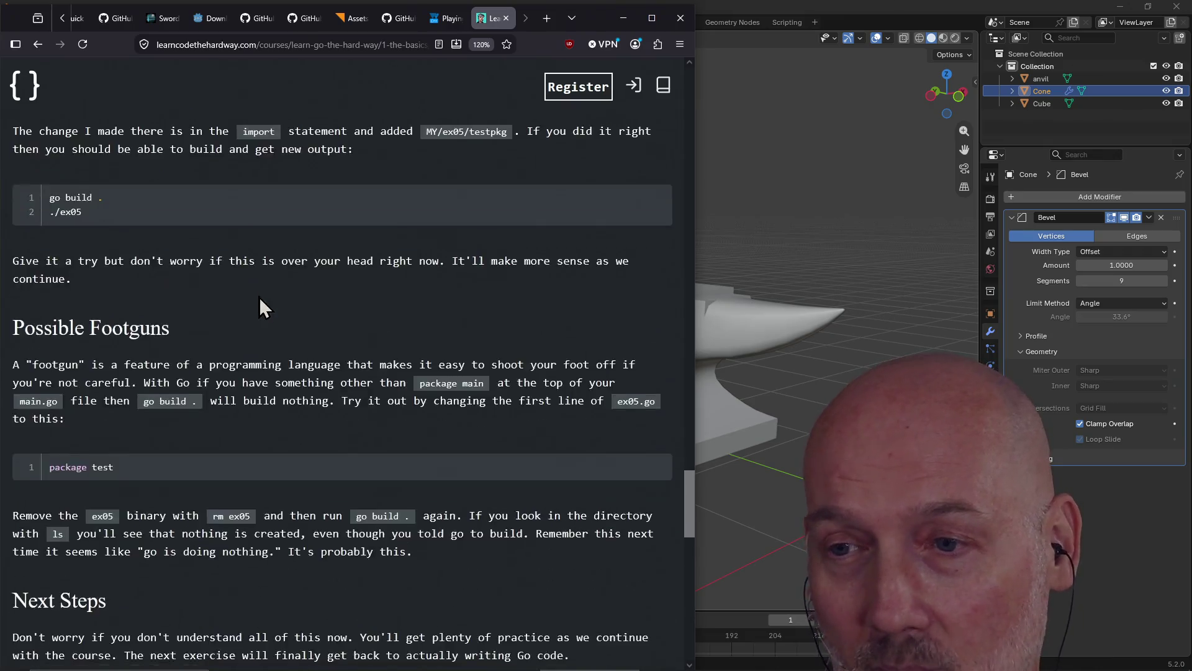
scroll(259, 297, "down", 3)
left_click(547, 231)
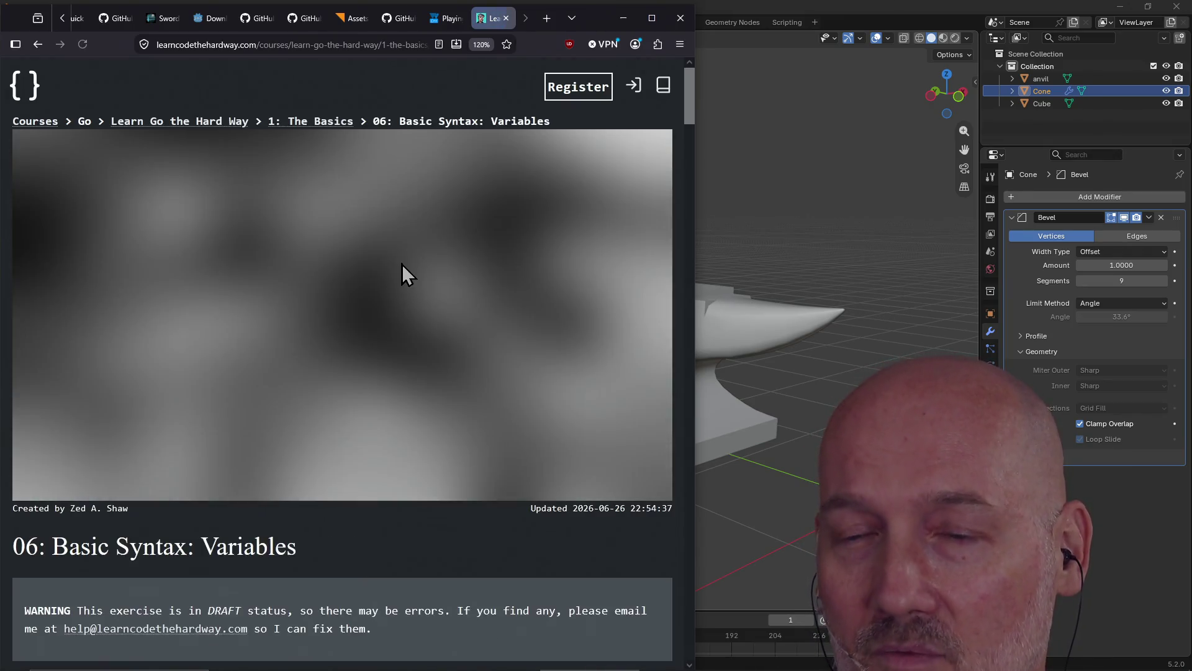
- Read the Go variables lesson and highlight the var age int = 51 line
scroll(403, 273, "down", 14)
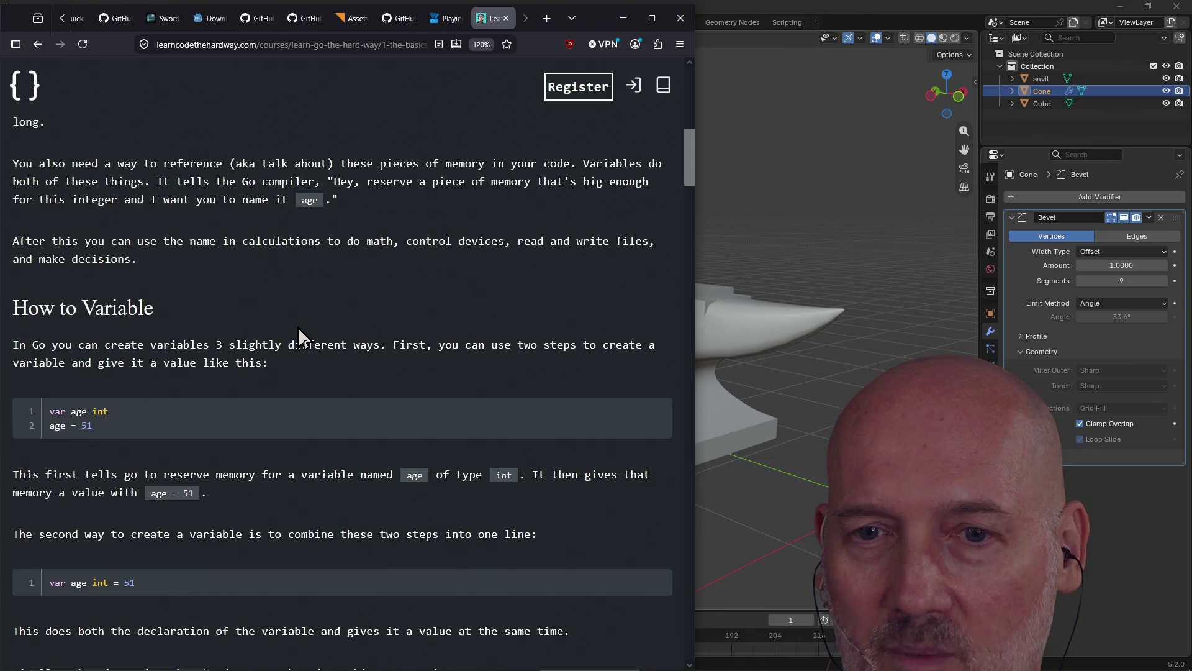
scroll(298, 326, "down", 15)
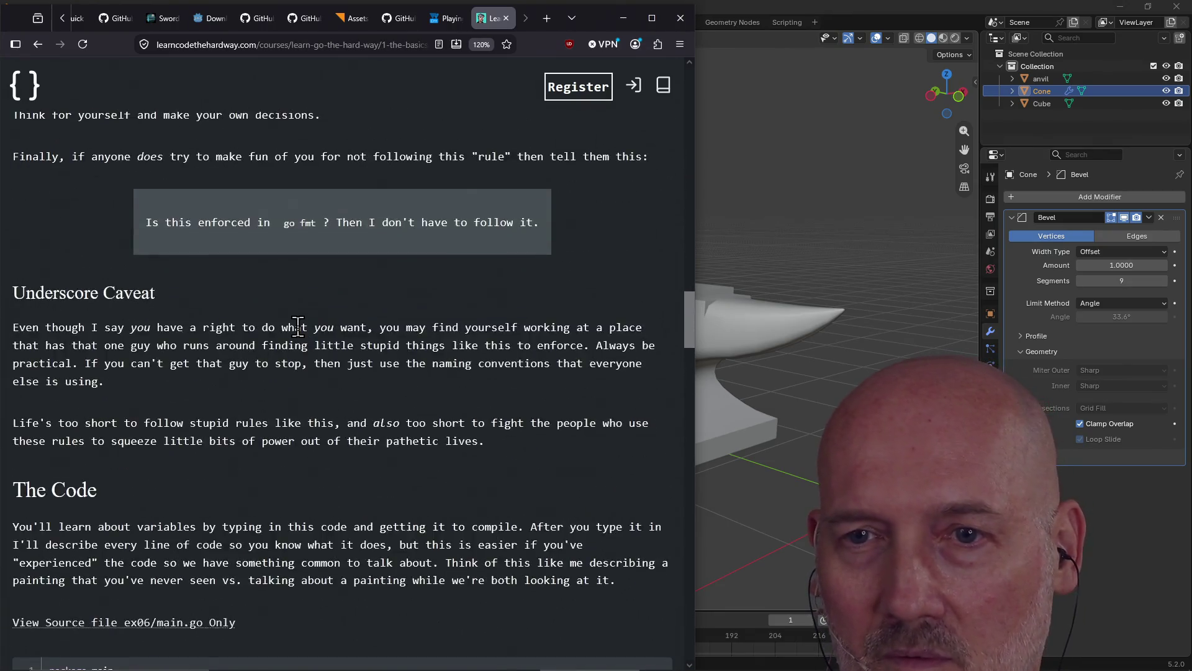
scroll(298, 326, "down", 3)
scroll(298, 327, "up", 2)
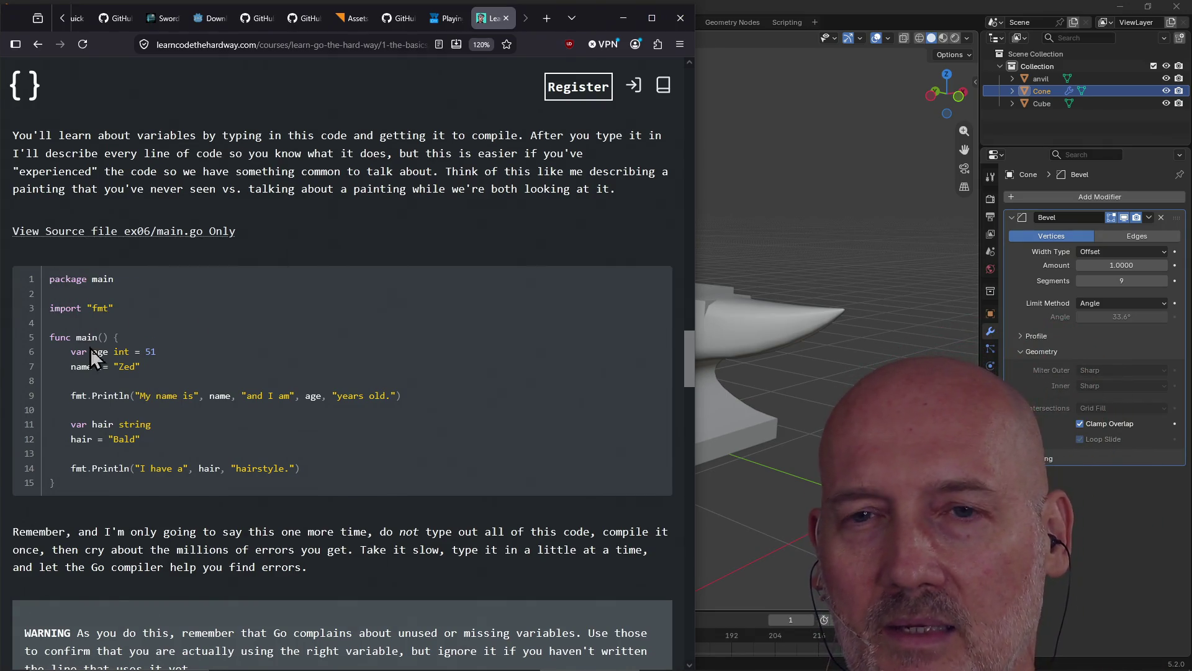
scroll(130, 163, "up", 15)
scroll(166, 185, "down", 15)
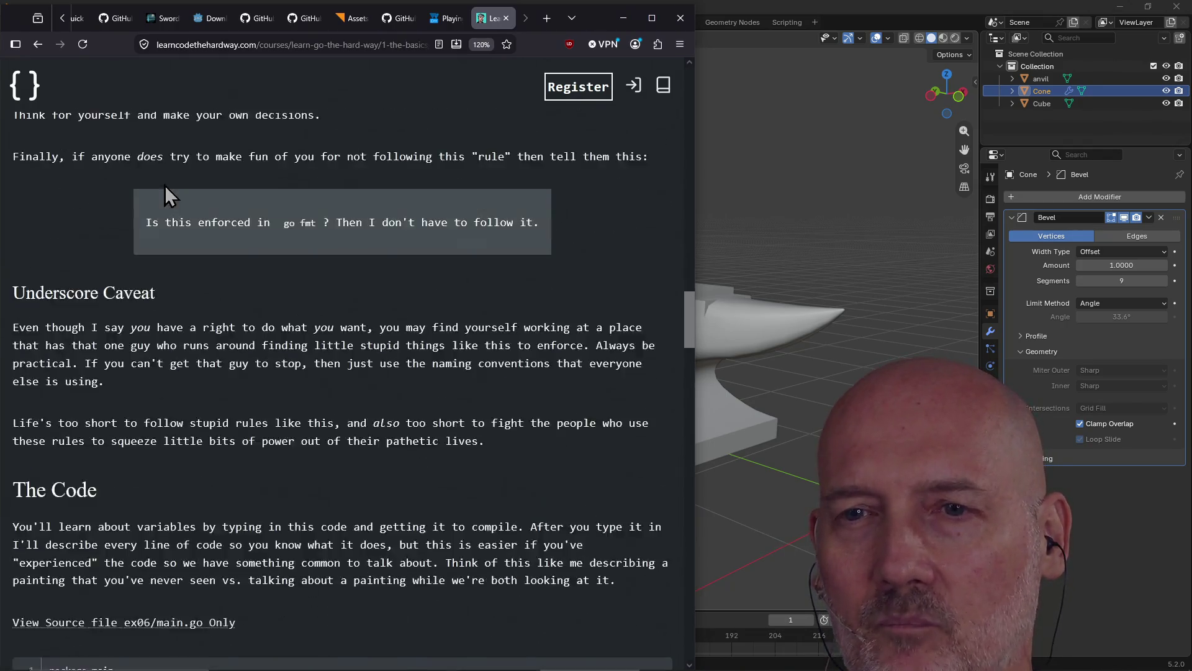
scroll(165, 185, "down", 2)
scroll(165, 185, "up", 8)
scroll(165, 185, "down", 5)
scroll(165, 185, "up", 7)
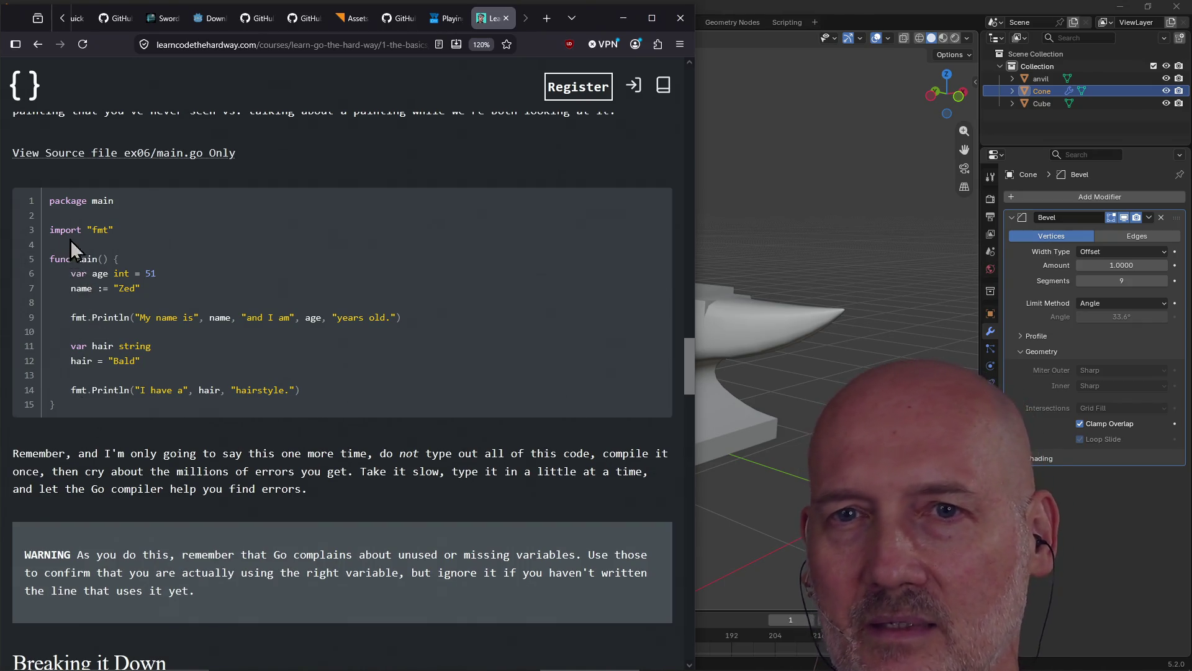
left_click_drag(67, 277, 184, 284)
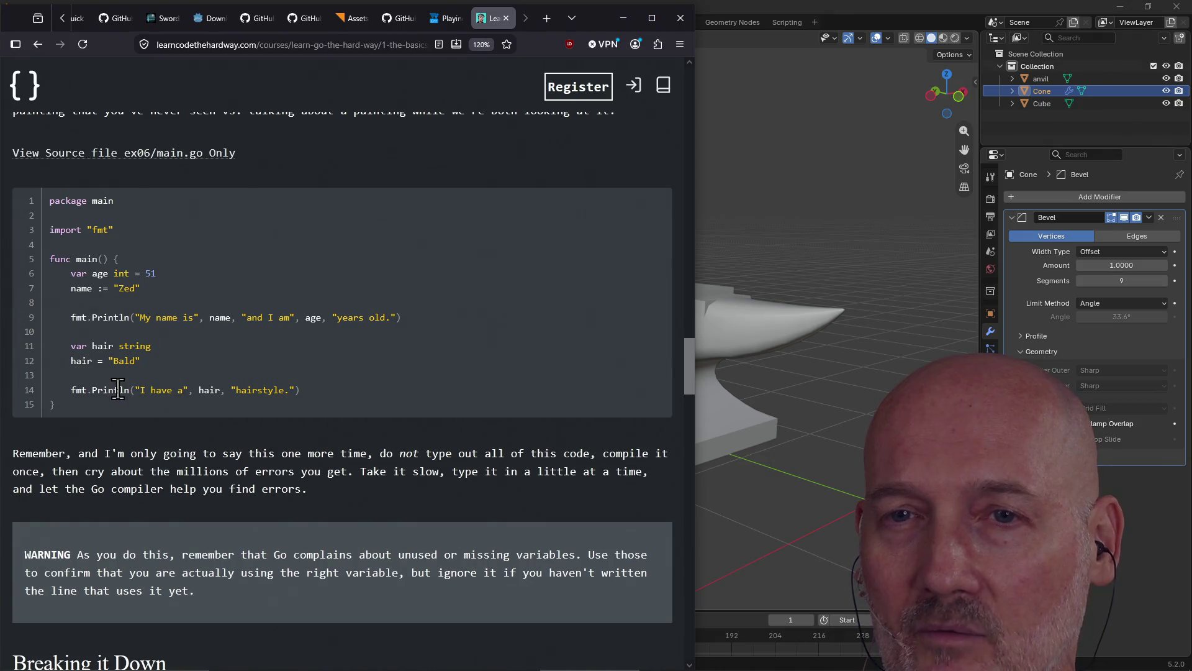
- Close the variables lesson tab and return to Blender's anvil_copy scene
scroll(282, 386, "up", 15)
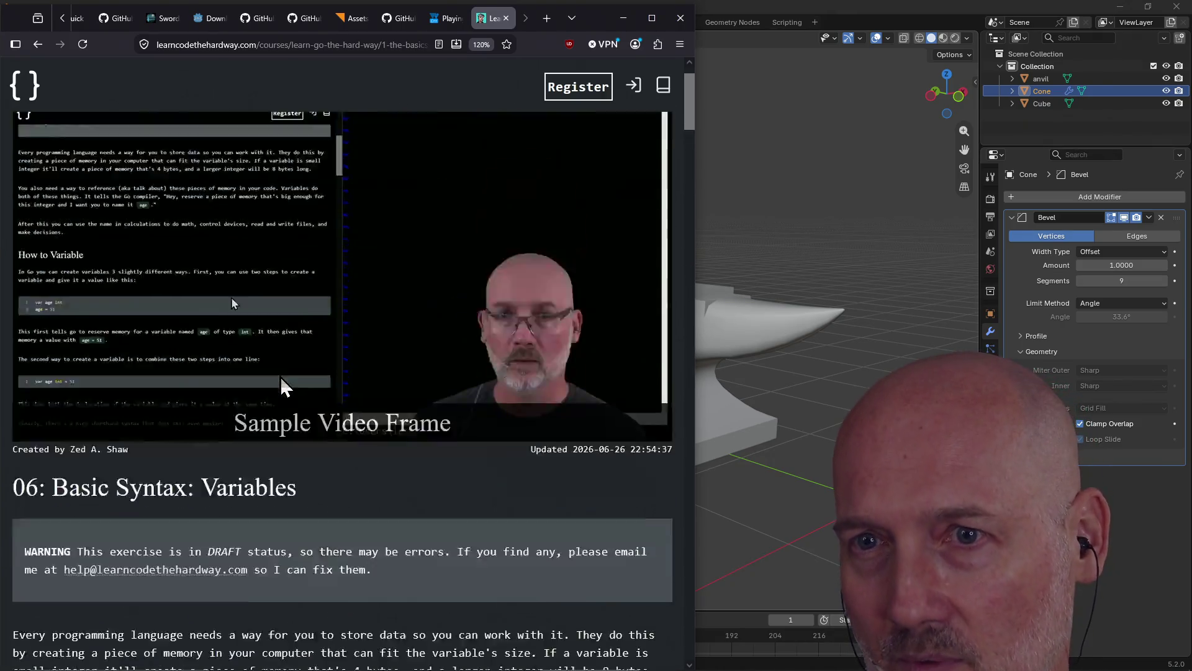
scroll(283, 385, "down", 12)
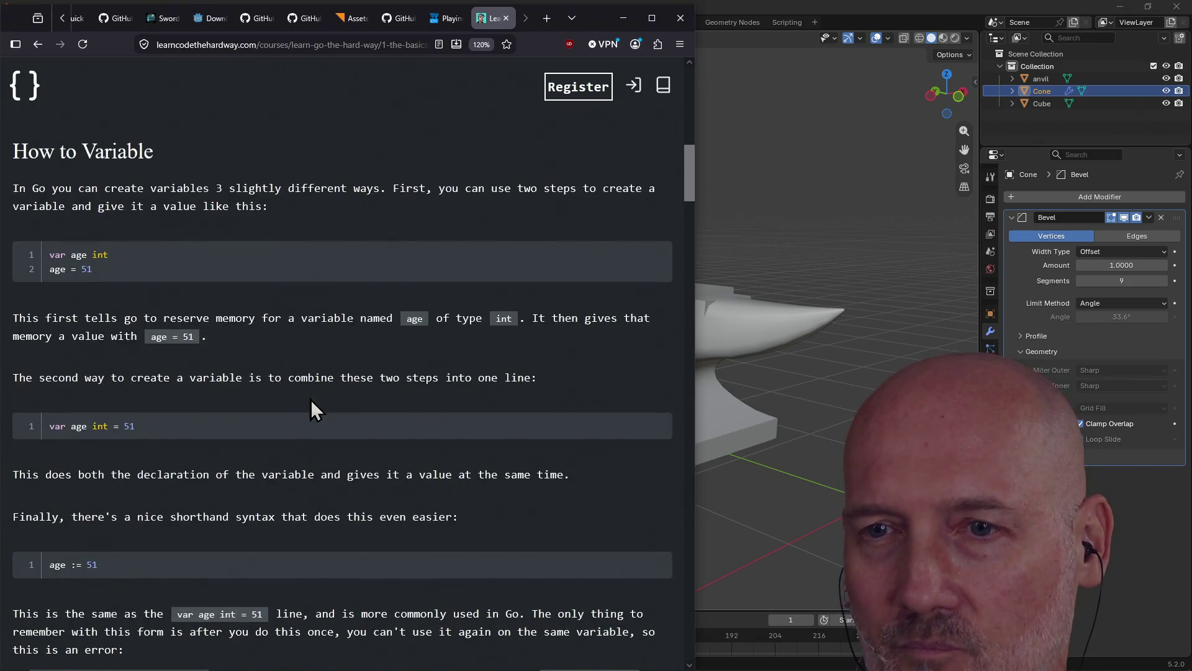
left_click(506, 19)
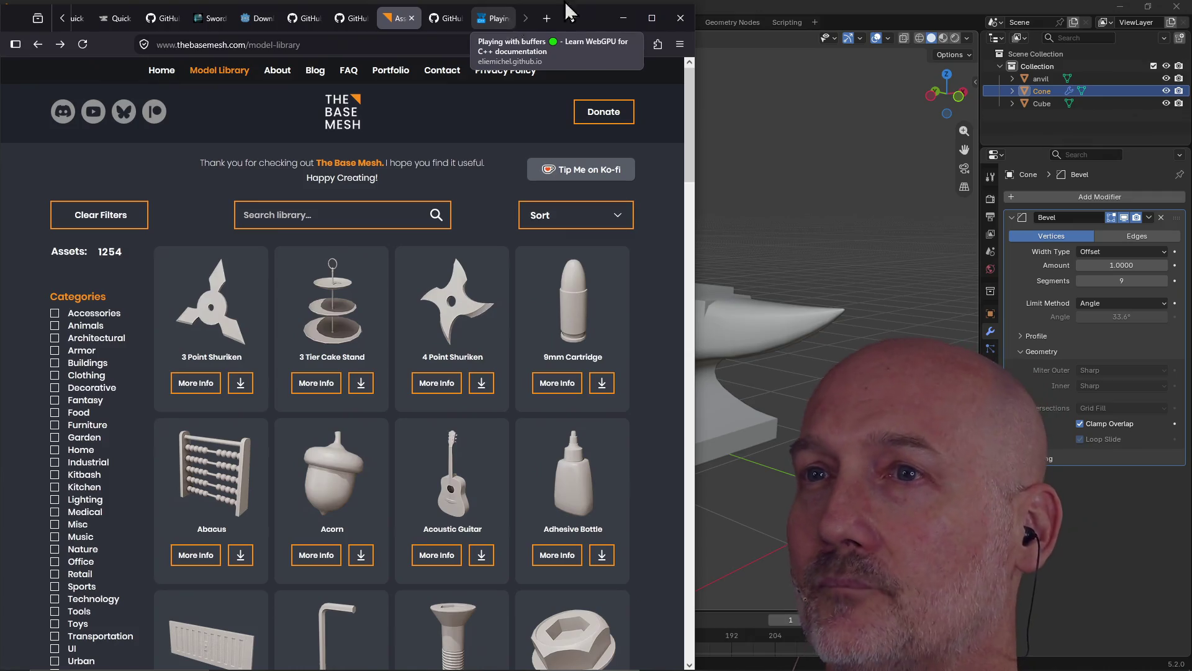
left_click(728, 8)
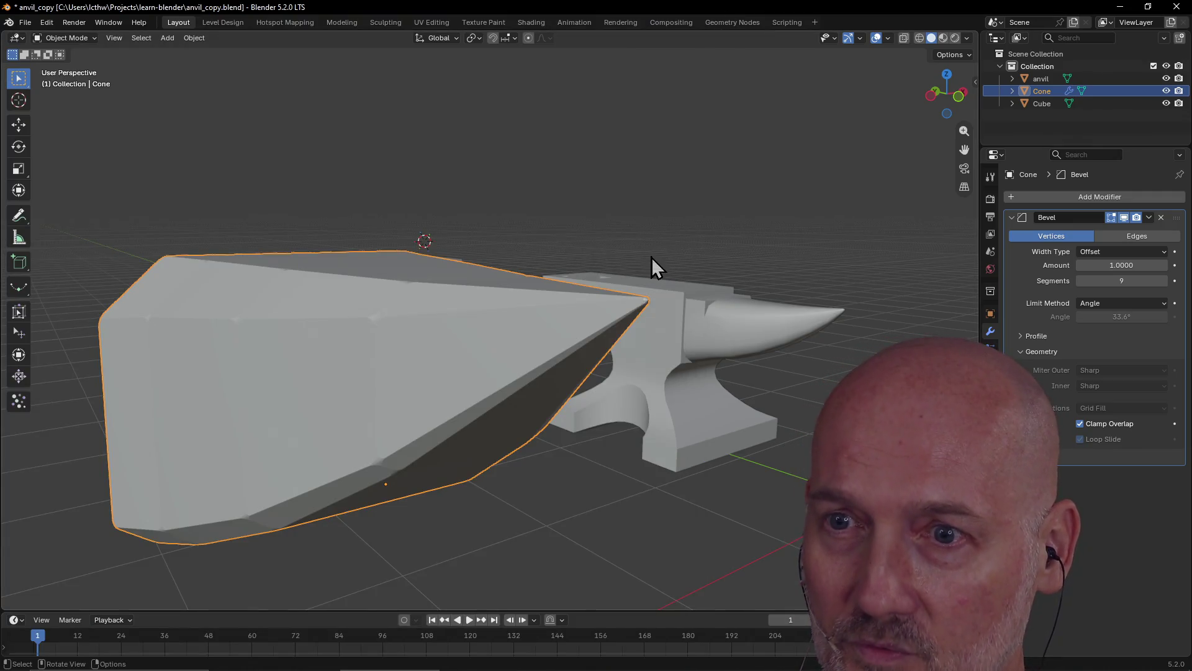
- Delete the cone's Bevel modifier and orbit to view the faceted cone beside the anvils
scroll(640, 289, "down", 5)
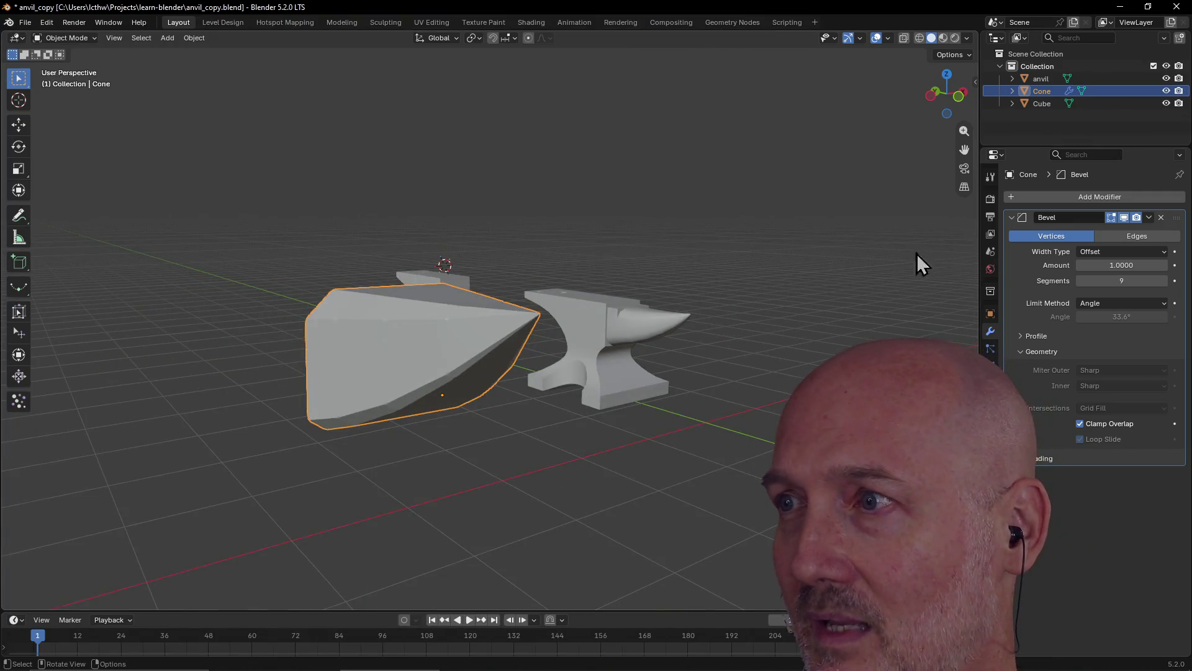
left_click(1161, 218)
left_click(405, 427)
left_click(387, 368)
mouse_move(387, 368)
middle_mouse_down()
mouse_move(444, 357)
mouse_move(407, 381)
middle_mouse_up()
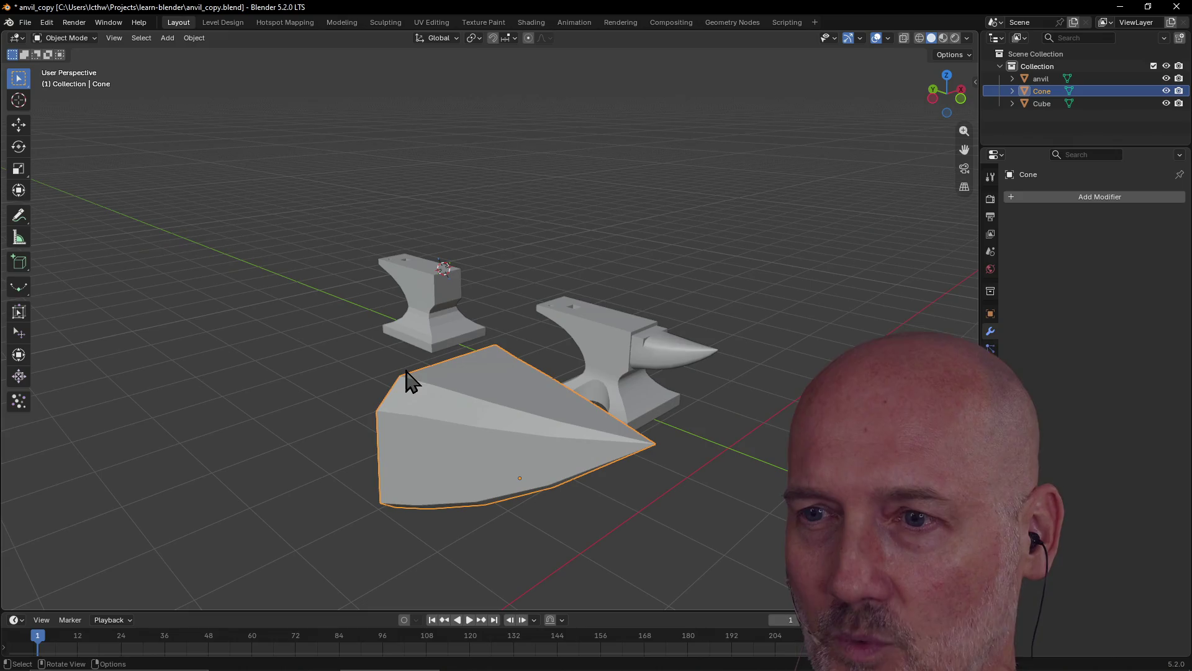
left_click(636, 512)
mouse_move(636, 512)
middle_mouse_down()
mouse_move(654, 494)
mouse_move(591, 504)
mouse_move(371, 478)
mouse_move(294, 449)
mouse_move(321, 459)
mouse_move(429, 446)
mouse_move(382, 438)
mouse_move(367, 454)
middle_mouse_up()
scroll(653, 494, "up", 3)
scroll(654, 494, "down", 4)
scroll(293, 449, "up", 3)
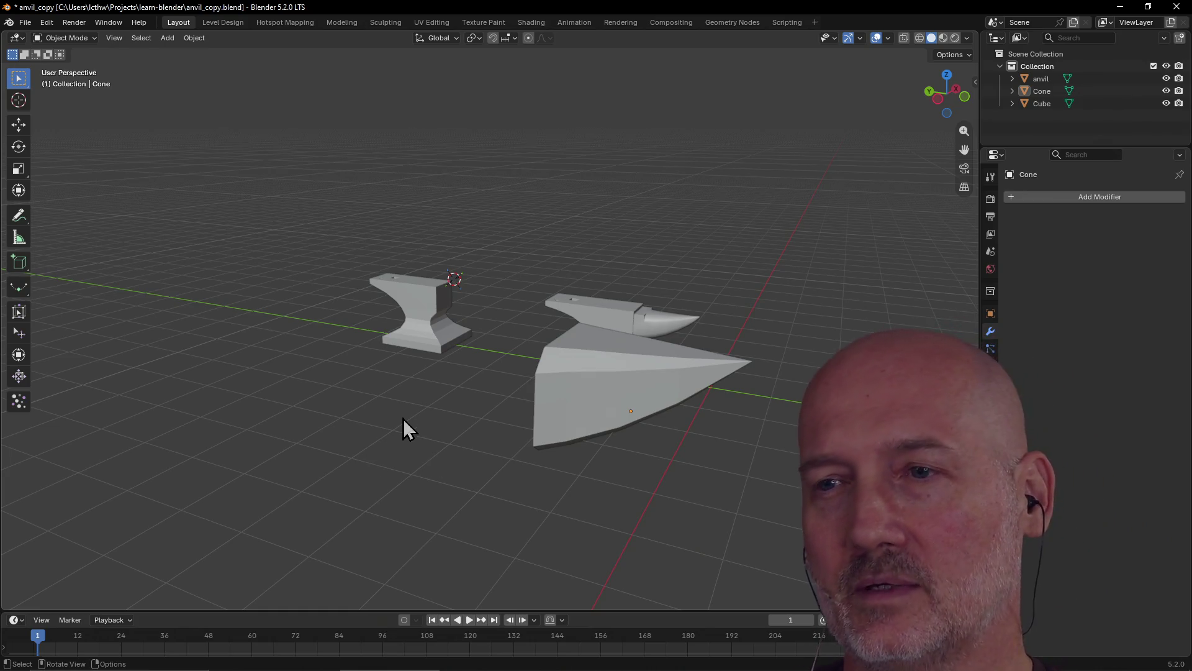
scroll(430, 390, "down", 1)
- Select the faceted Cone wedge in the 3D viewport
left_click(572, 397)
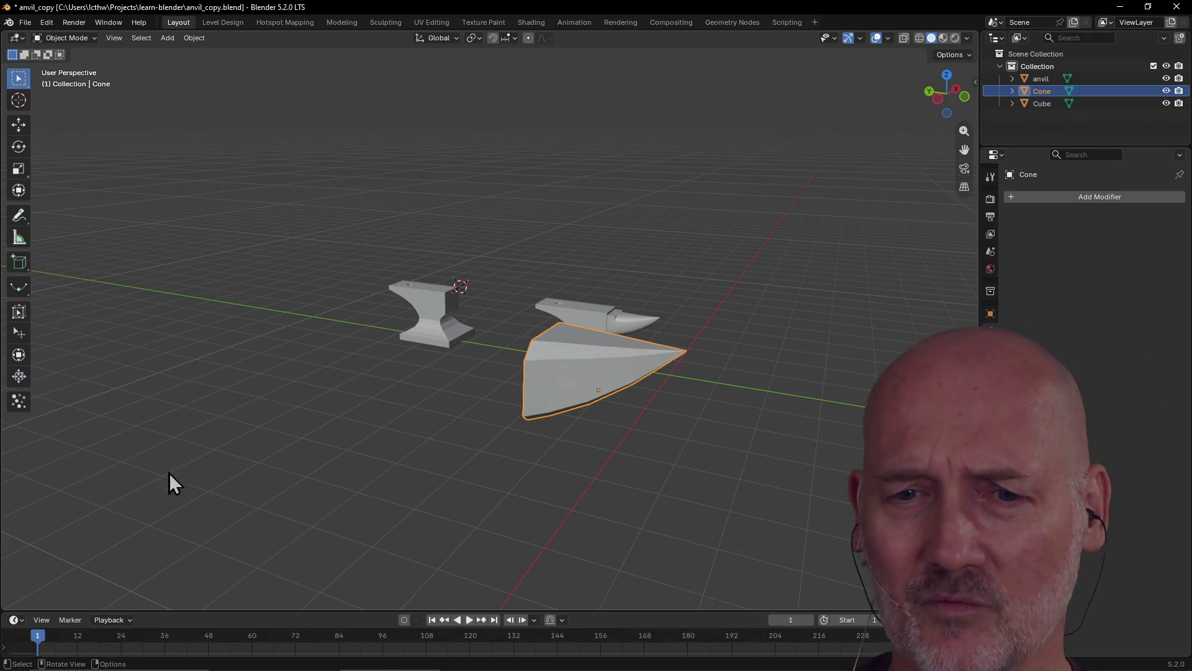
mouse_move(15, 664)
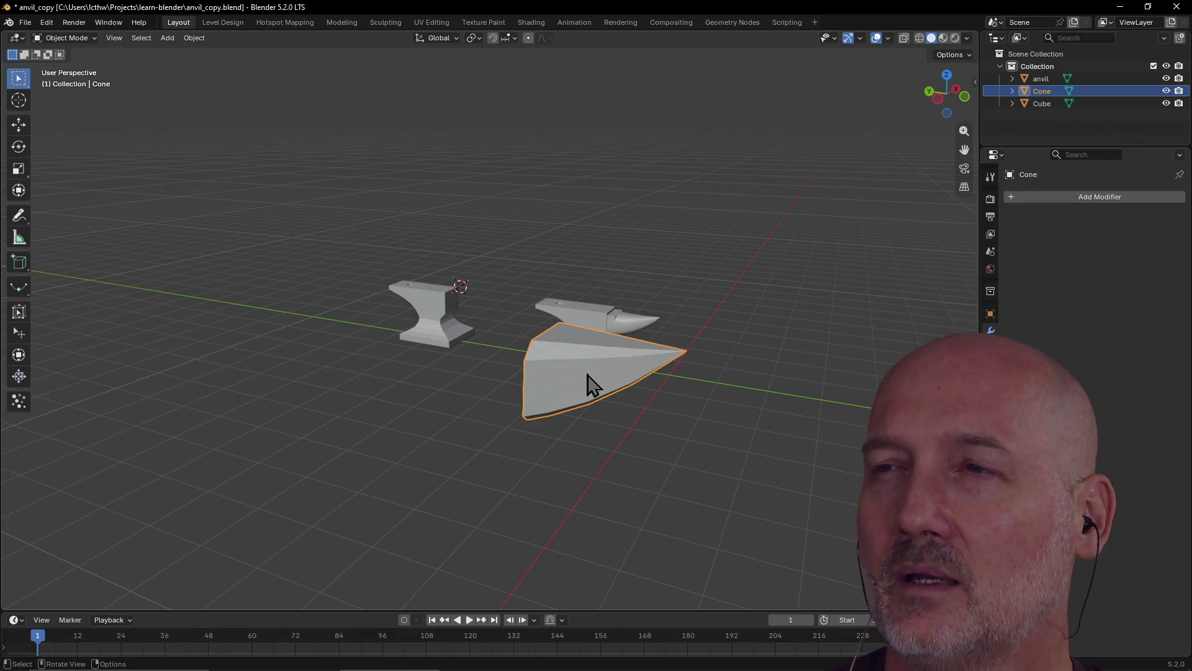
- Show the selectable object types and orbit around the unbevelled cone and anvils
left_click(836, 39)
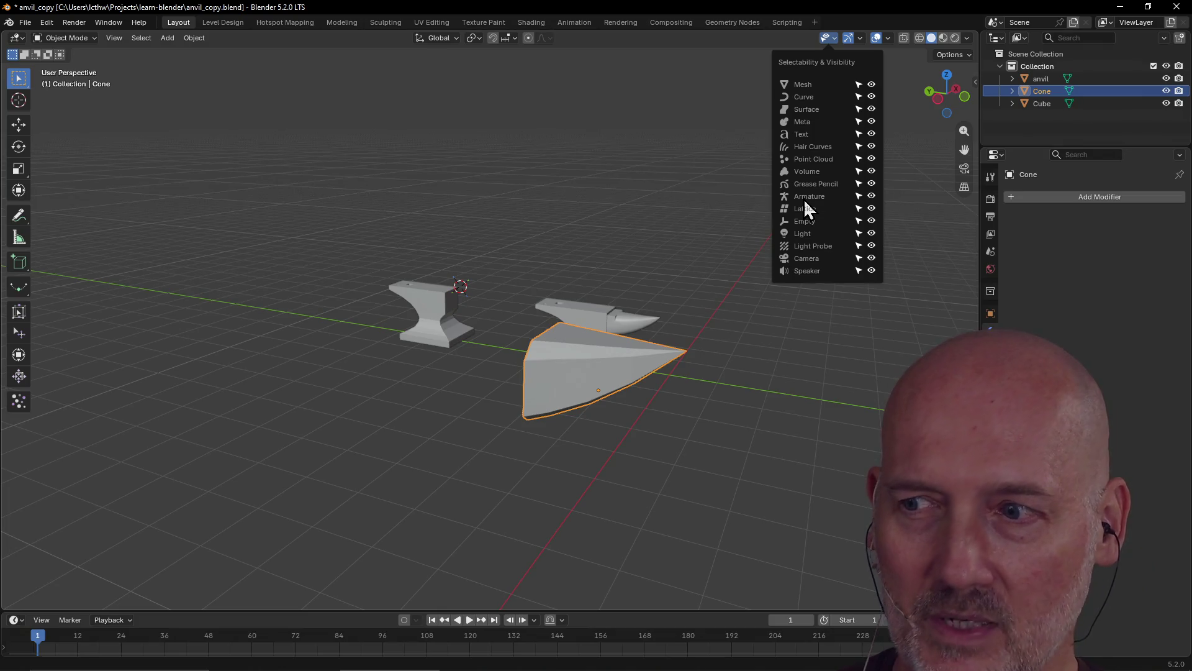
mouse_move(553, 372)
middle_mouse_down()
mouse_move(620, 314)
mouse_move(705, 311)
mouse_move(536, 297)
mouse_move(606, 317)
mouse_move(568, 303)
middle_mouse_up()
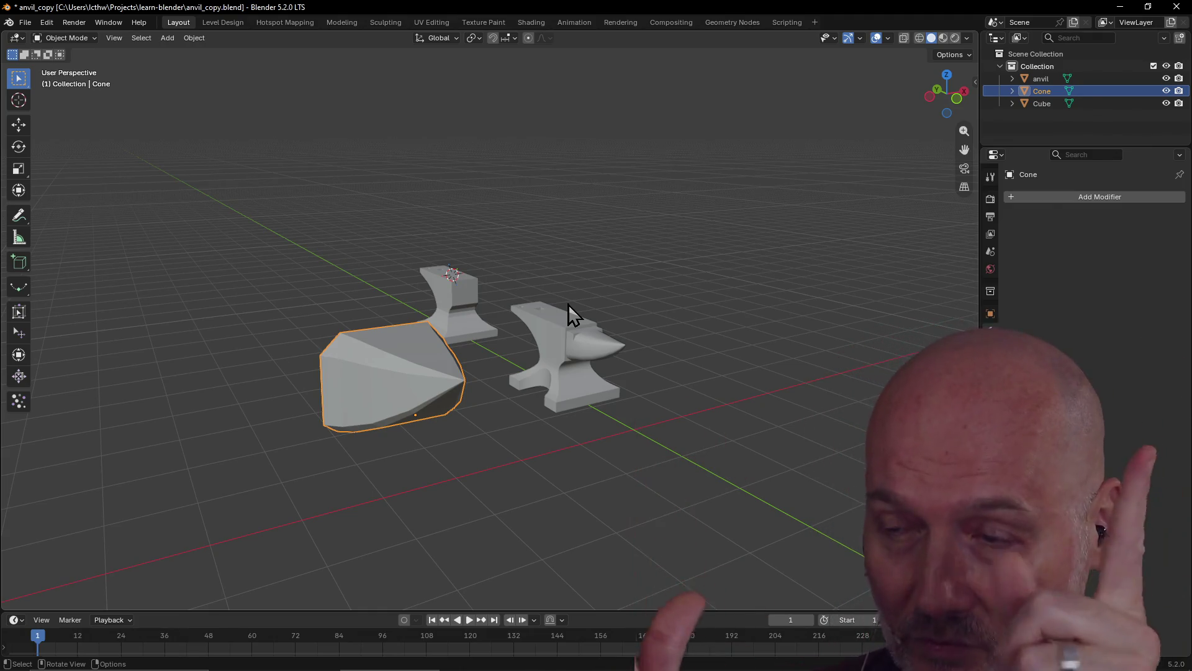
- Zoom and orbit so the cone sits before the anvils, then bring up the window switcher
scroll(493, 266, "up", 5)
scroll(493, 266, "down", 5)
mouse_move(420, 316)
middle_mouse_down()
mouse_move(463, 304)
mouse_move(499, 348)
middle_mouse_up()
middle_click_drag(593, 345, 590, 344)
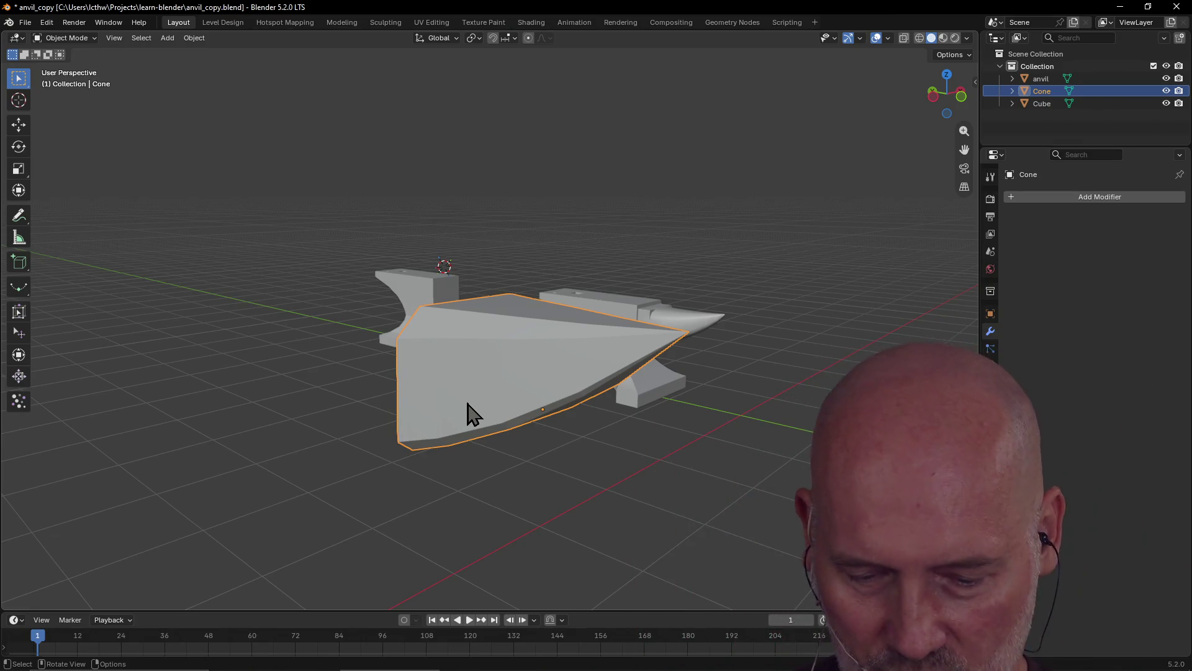
key("alt+Tab")
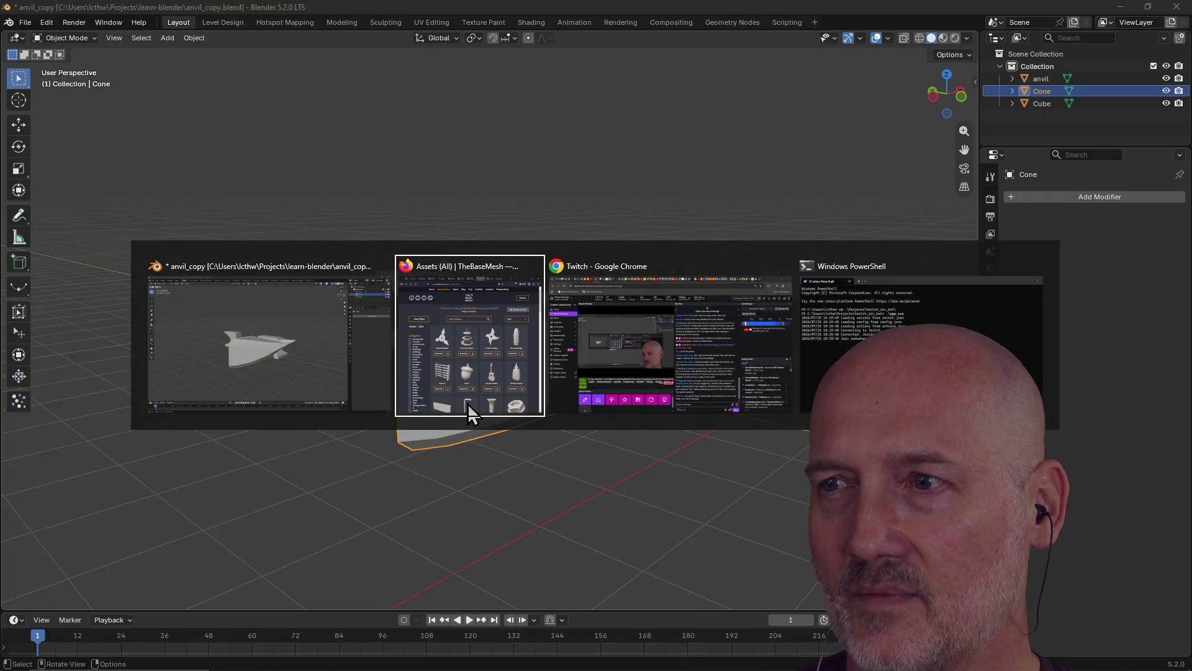
- Return to Firefox's Go tutorial tab and scroll to the ex06/main.go listing
left_click(470, 413)
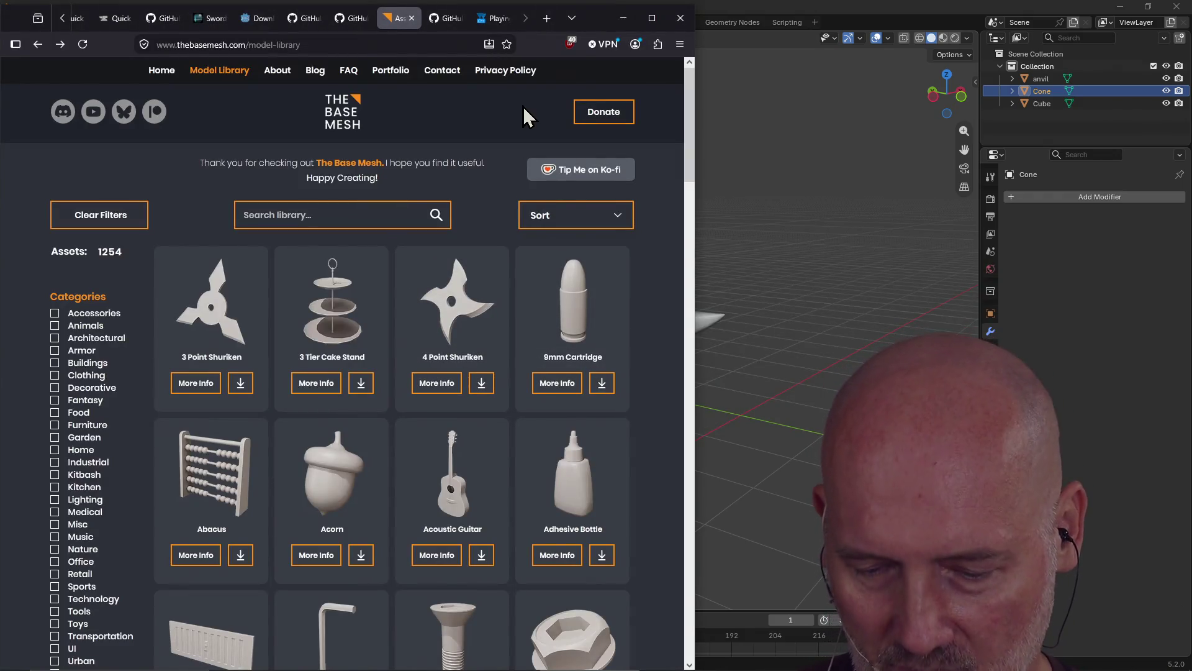
key("ctrl+Tab")
scroll(411, 200, "down", 20)
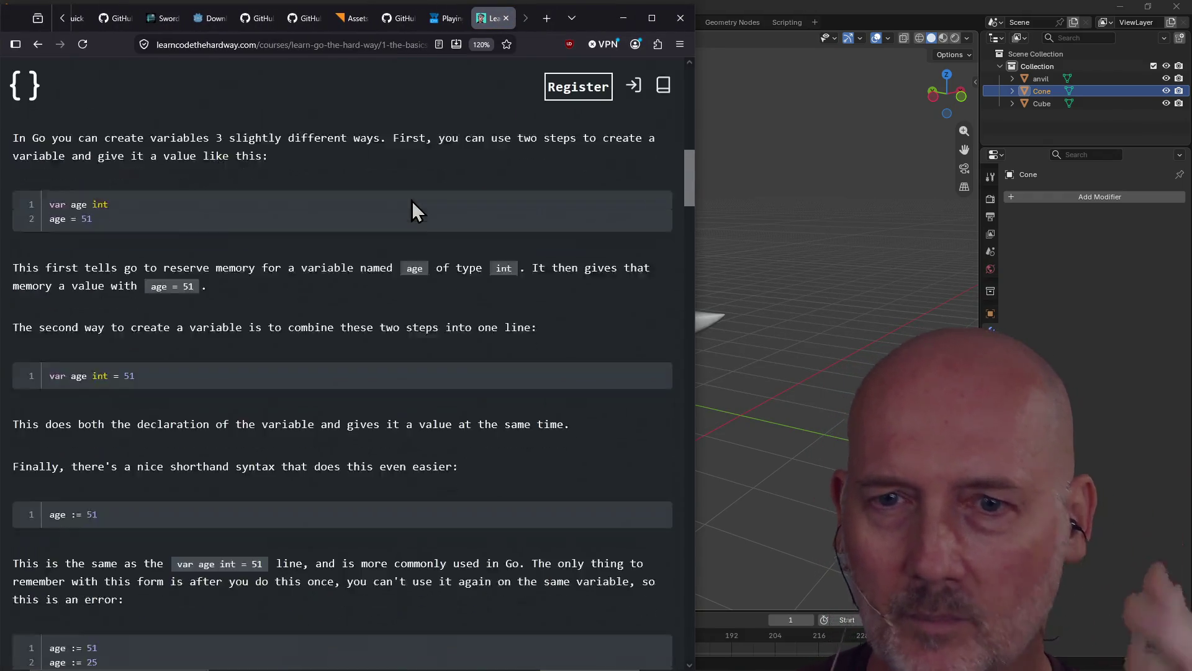
scroll(412, 200, "down", 10)
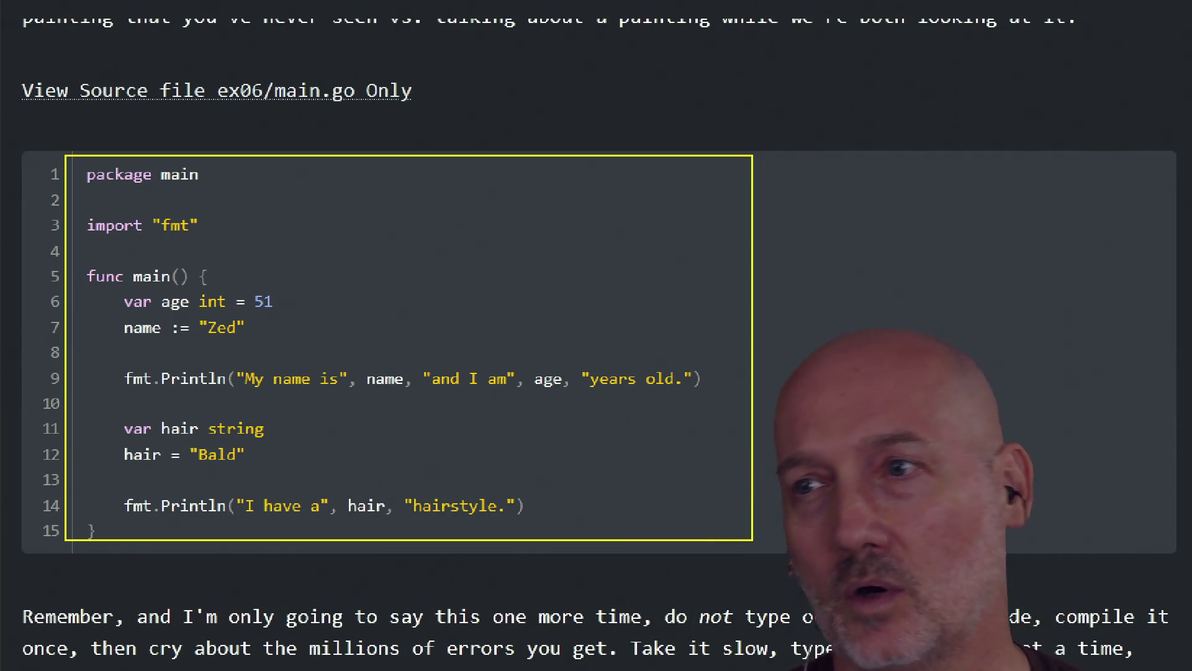
- Mark up the ex06 variable declarations with the screen pen, then start a blank Firefox tab
left_click_drag(752, 302, 902, 213)
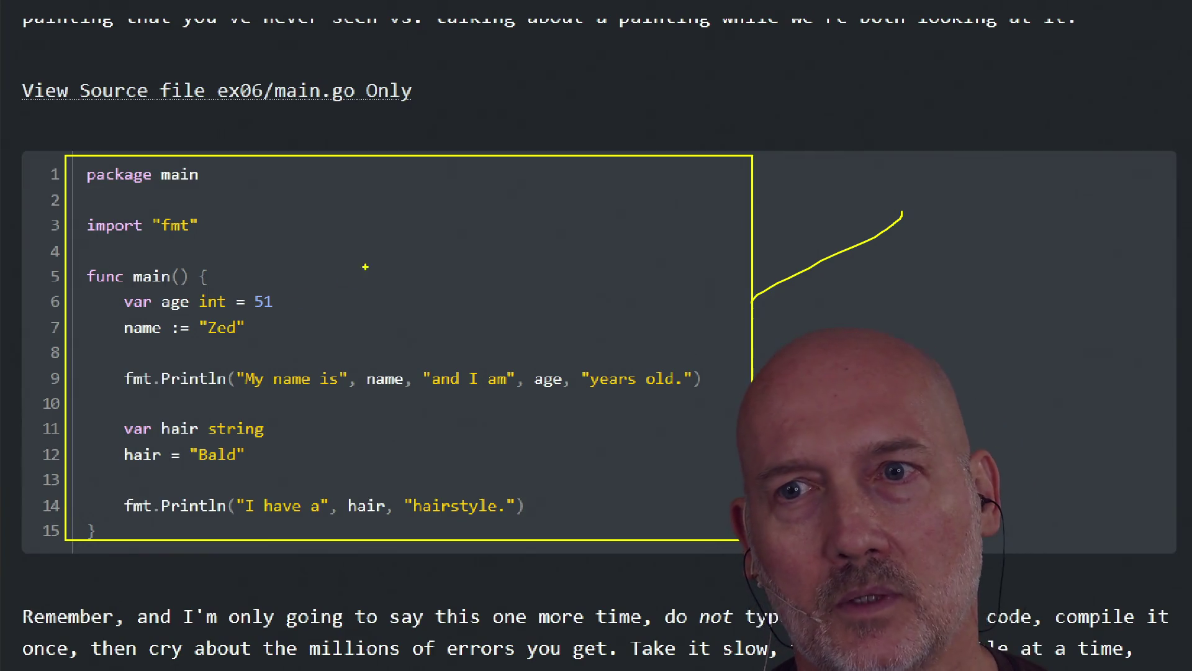
mouse_move(424, 251)
left_mouse_down()
mouse_move(422, 287)
mouse_move(366, 215)
left_mouse_up()
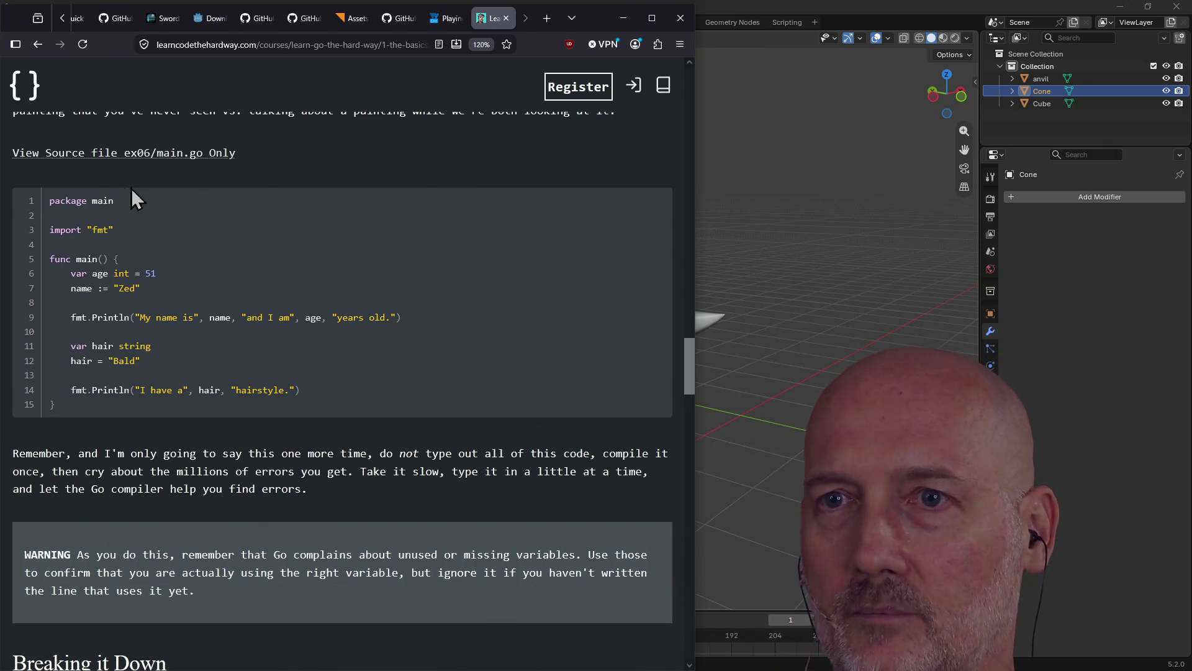
key("ctrl+t")
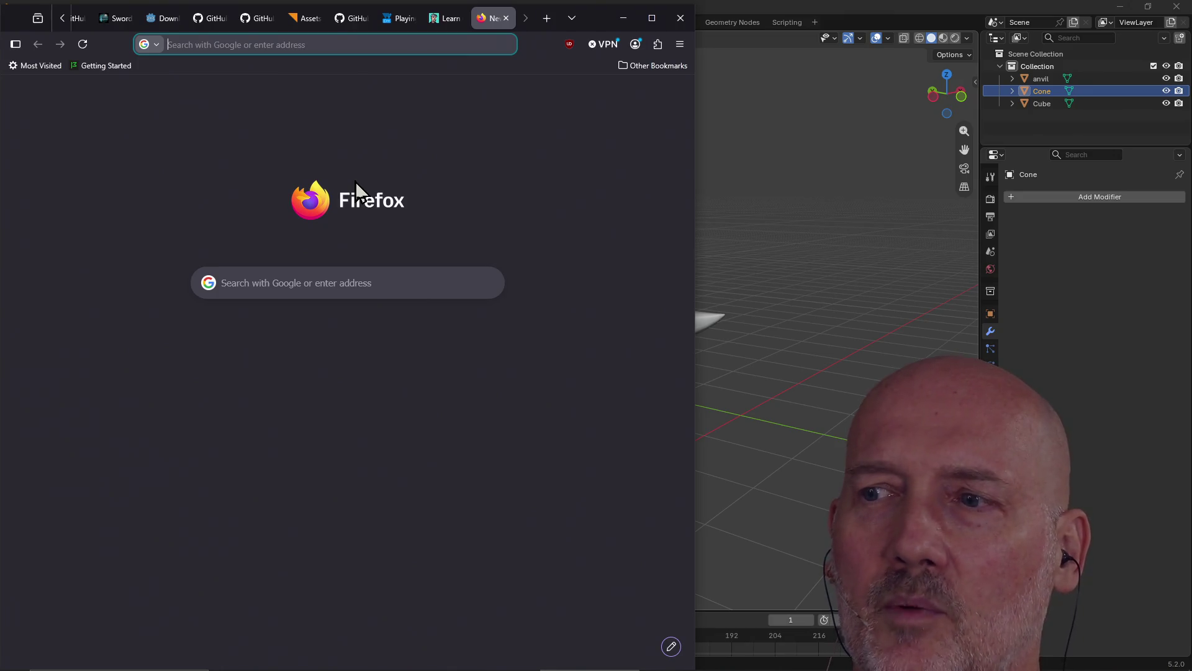
- Start Node in a new PowerShell tab and run x.help() to trigger a ReferenceError
key("alt+Tab")
key("alt+Tab")
key("alt+Tab")
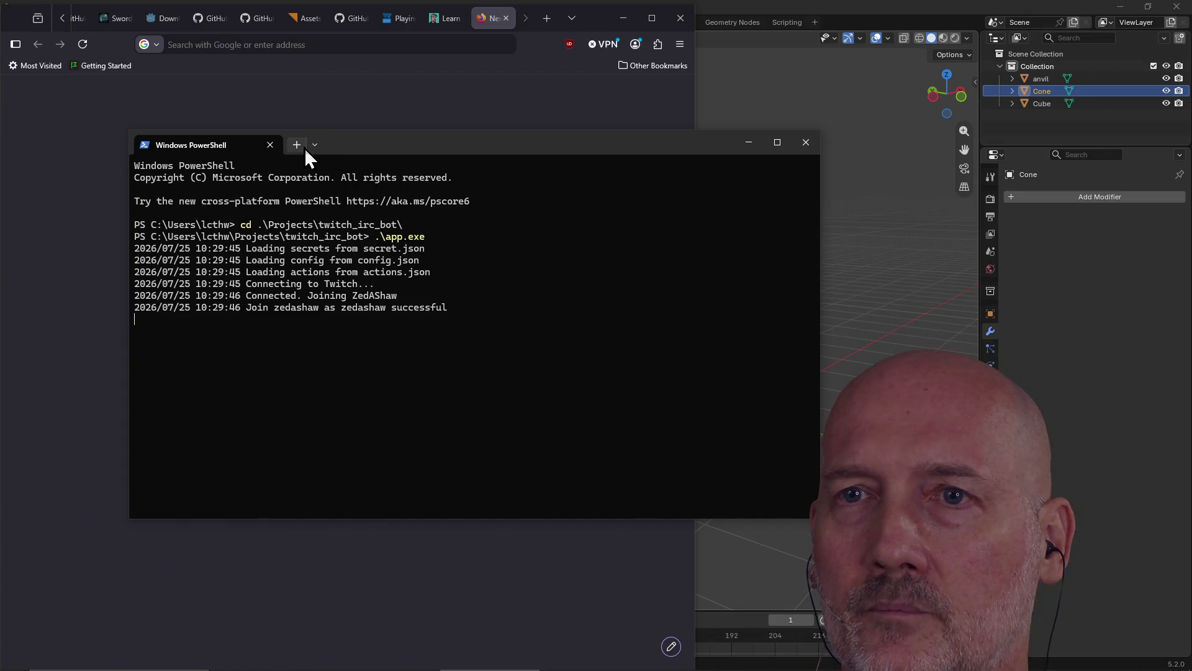
left_click(298, 146)
type("node")
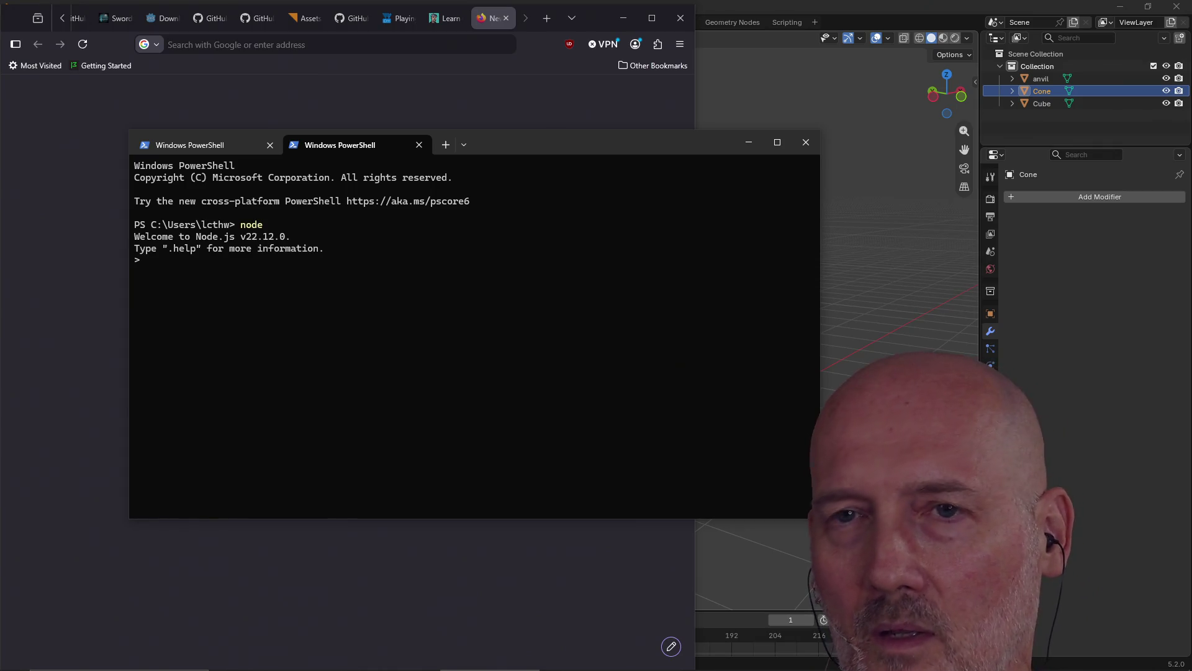
type("x.help()")
key("Return")
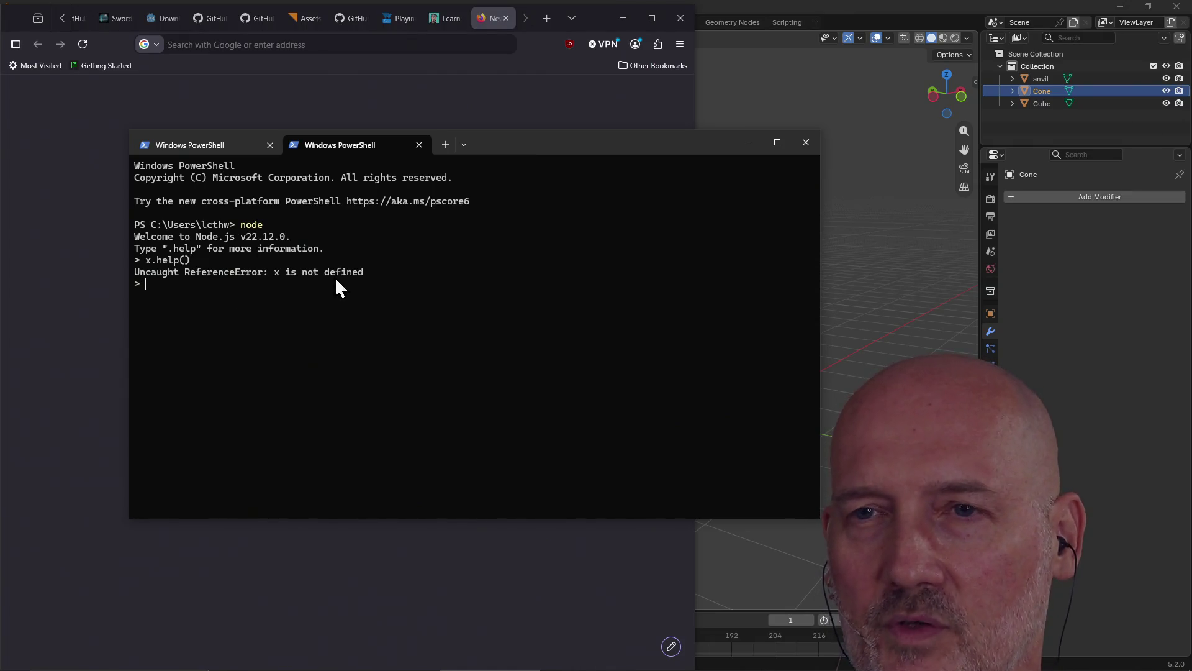
- Copy the 'ReferenceError: x is not defined' message and return to Firefox
left_click_drag(365, 274, 164, 275)
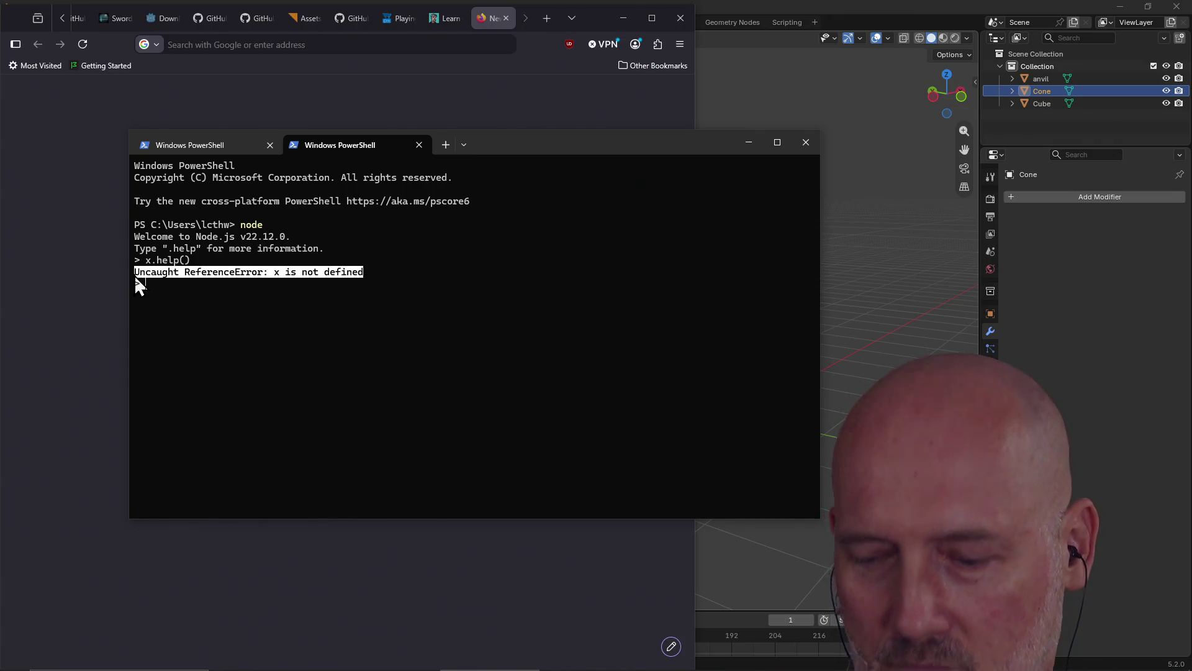
key("ctrl+c")
left_click(248, 102)
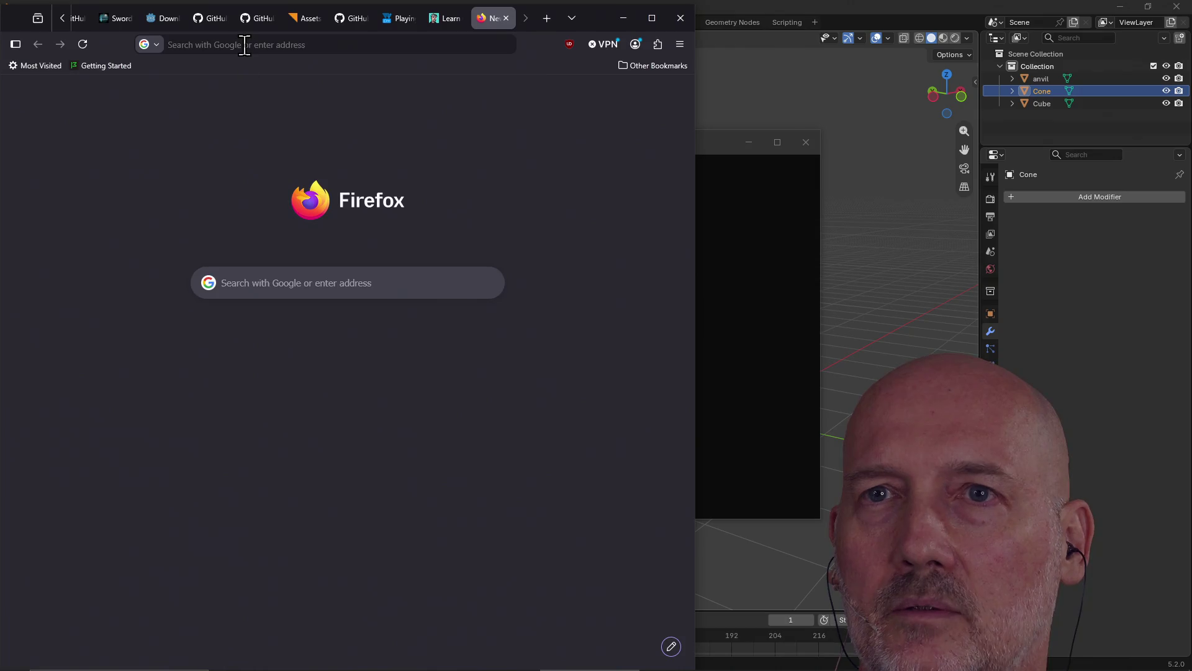
- Search Google for the pasted 'Uncaught ReferenceError: x is not defined' error
left_click(242, 43)
left_click(497, 199)
left_click(378, 283)
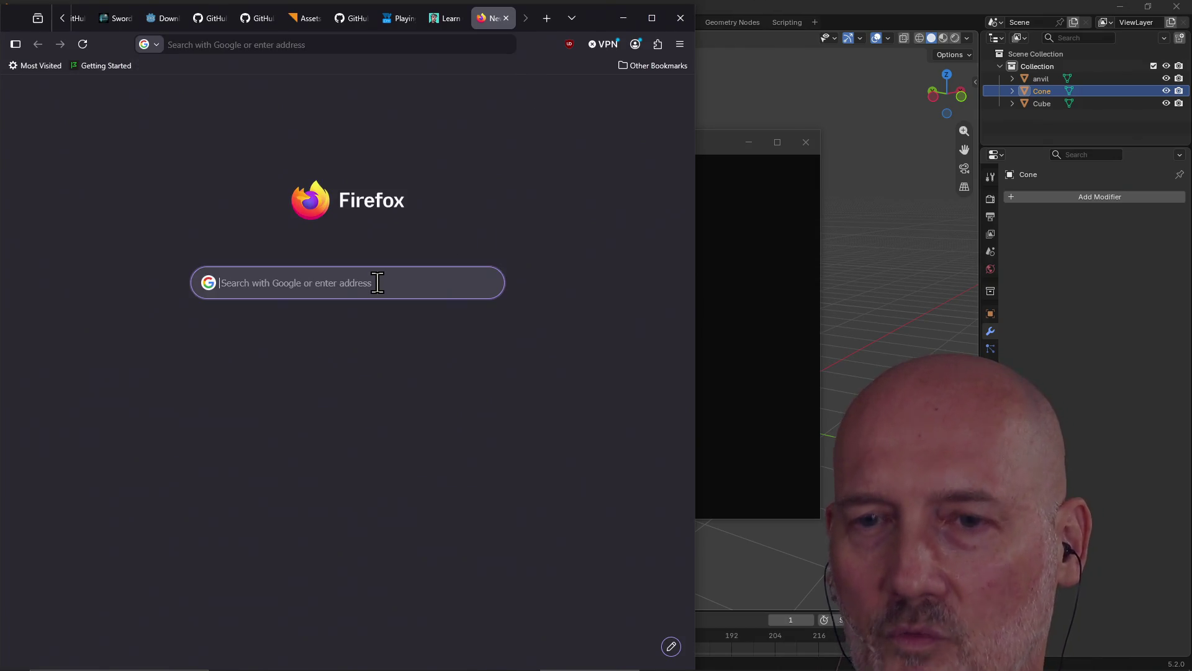
key("ctrl+v")
key("Return")
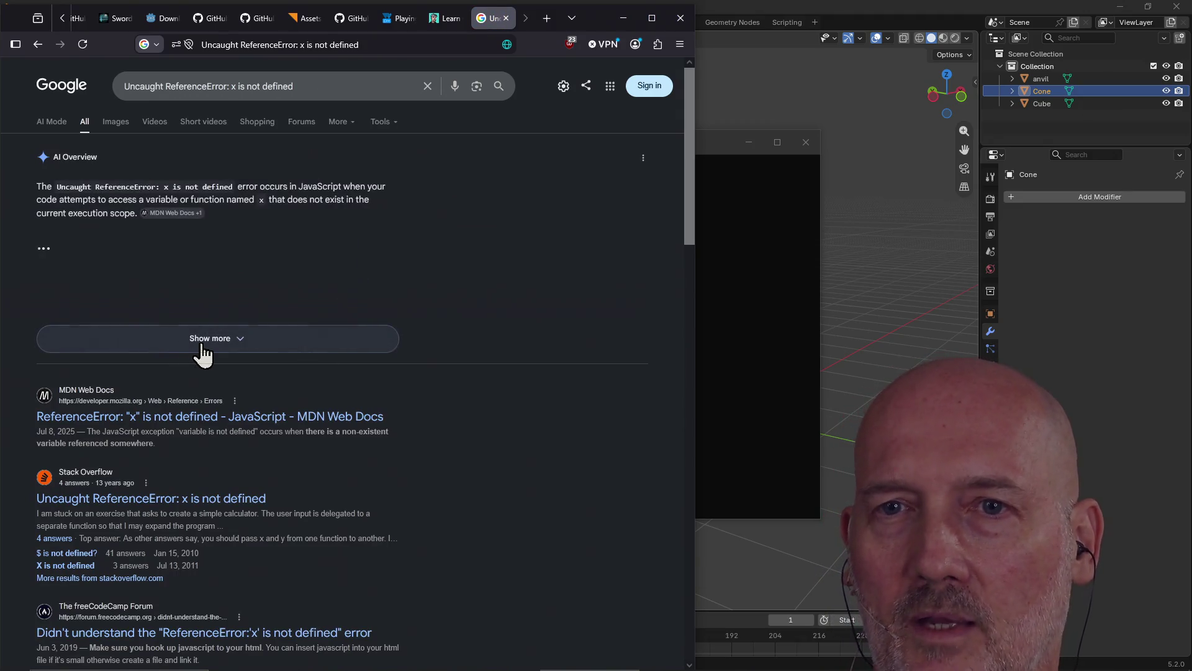
- Expand the AI Overview and highlight the undeclared x = 10 and out-of-scope variable causes
left_click(180, 341)
scroll(172, 368, "down", 3)
scroll(173, 368, "down", 4)
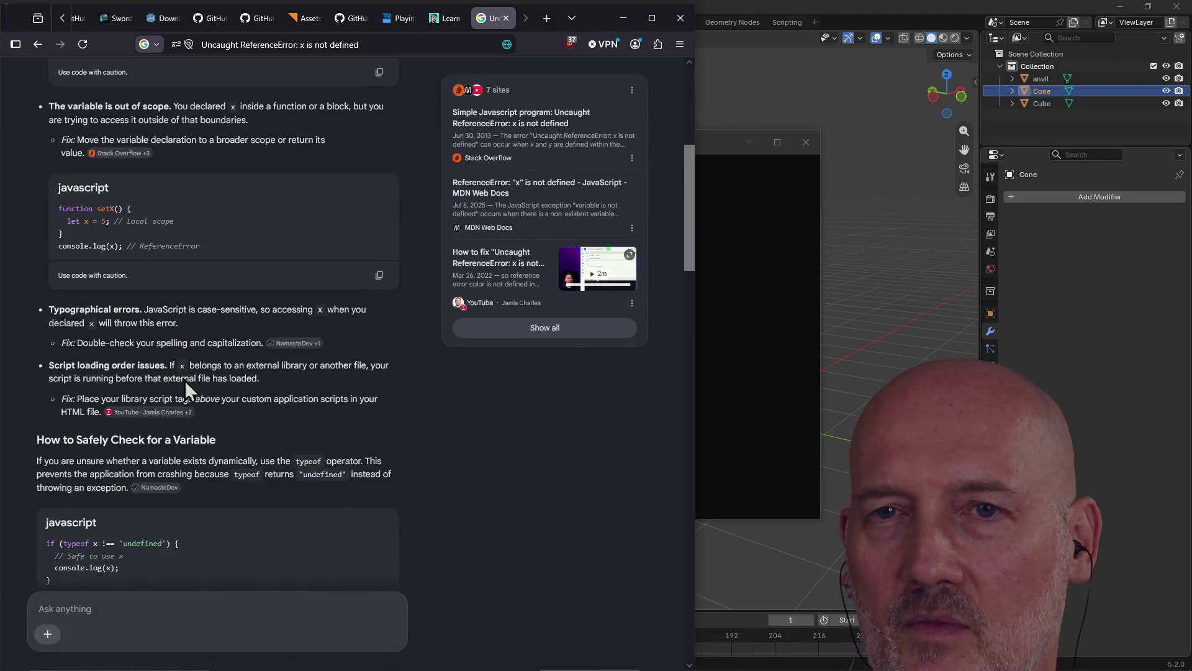
scroll(160, 361, "up", 7)
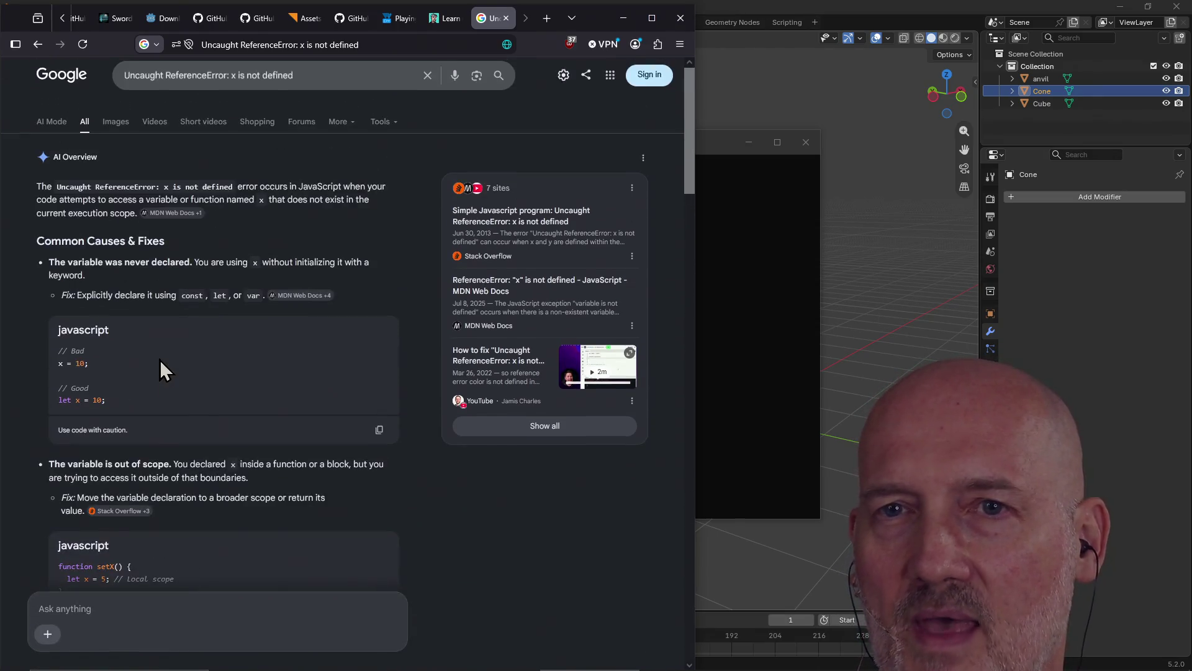
scroll(160, 367, "down", 1)
scroll(159, 359, "up", 1)
scroll(157, 359, "down", 2)
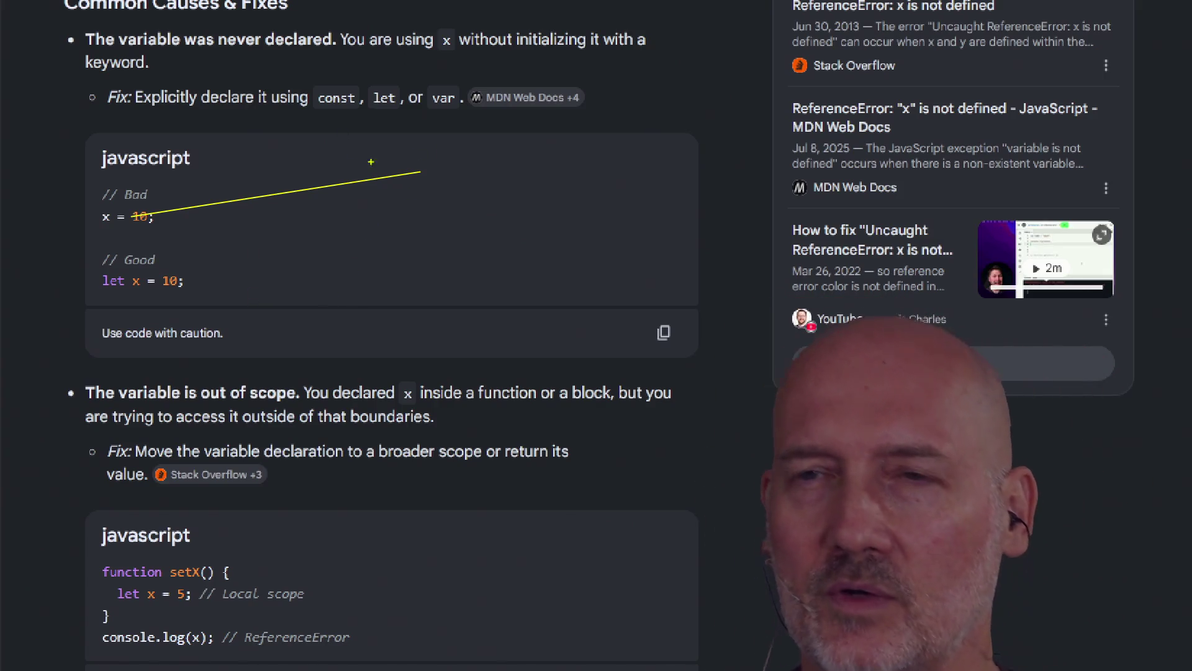
left_click_drag(428, 128, 492, 155)
left_click_drag(640, 442, 640, 590)
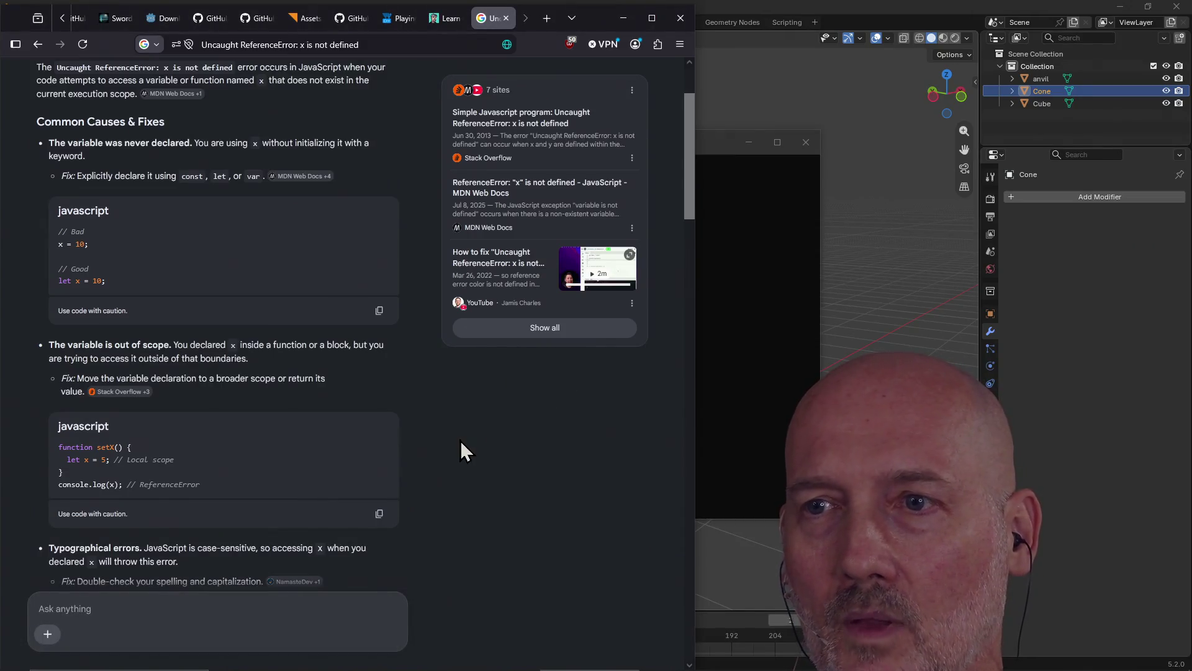
- Explain on a whiteboard, then close the results to return to the ex06/main.go lesson
key("w")
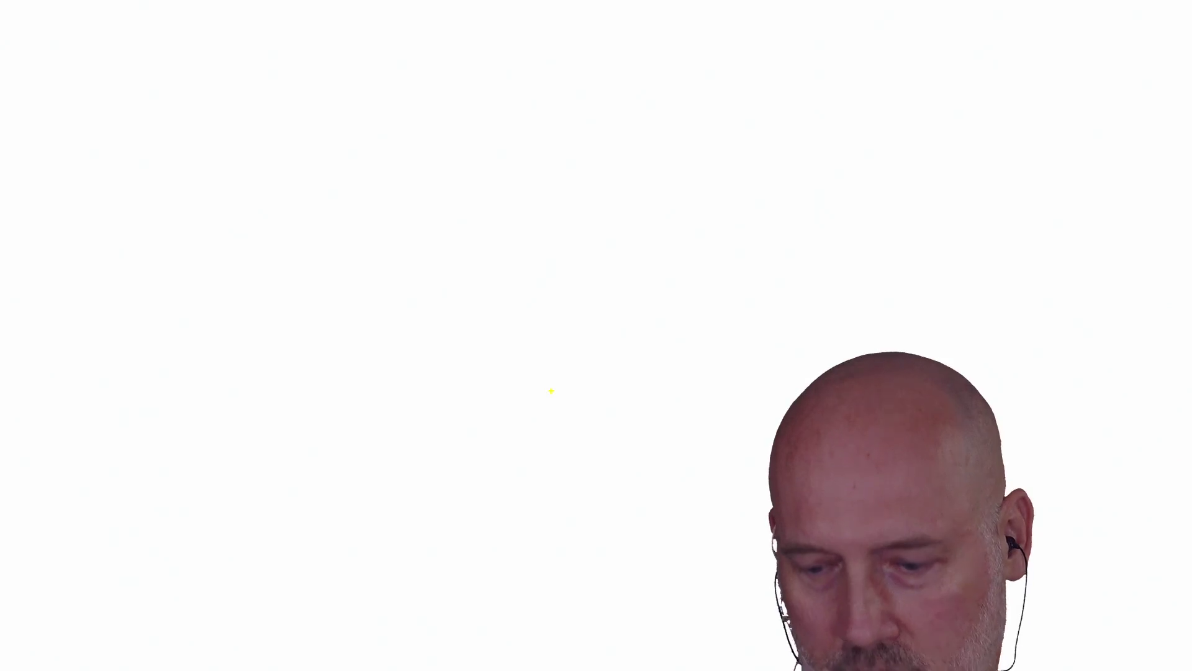
key("k")
key("Escape")
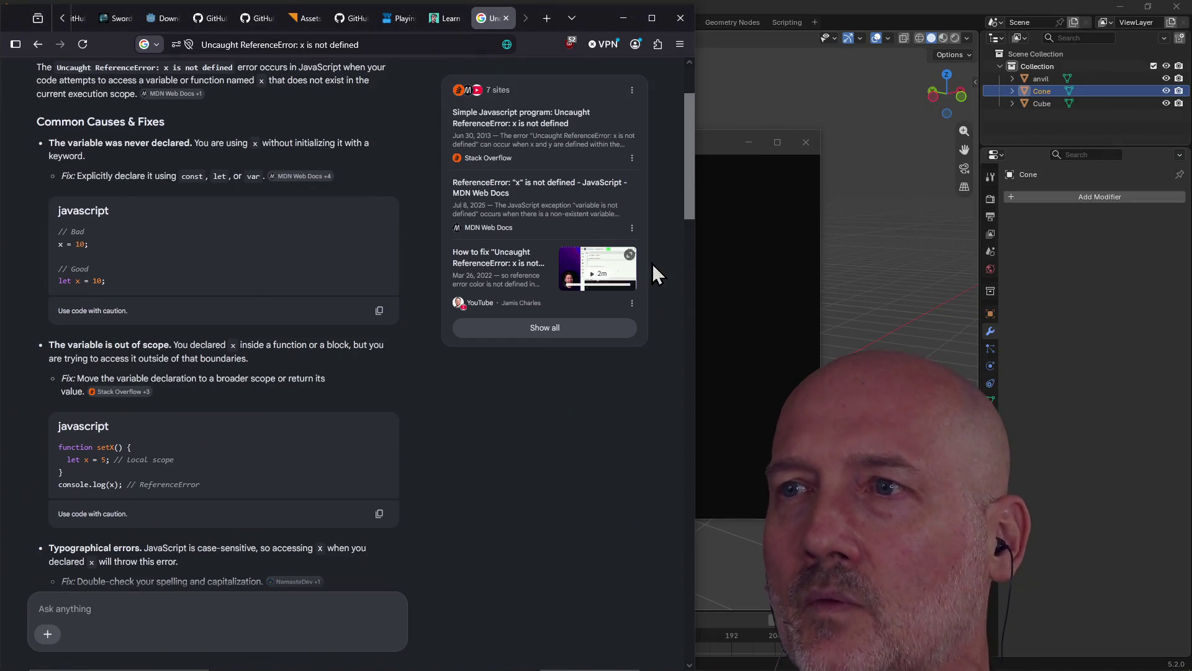
left_click(506, 18)
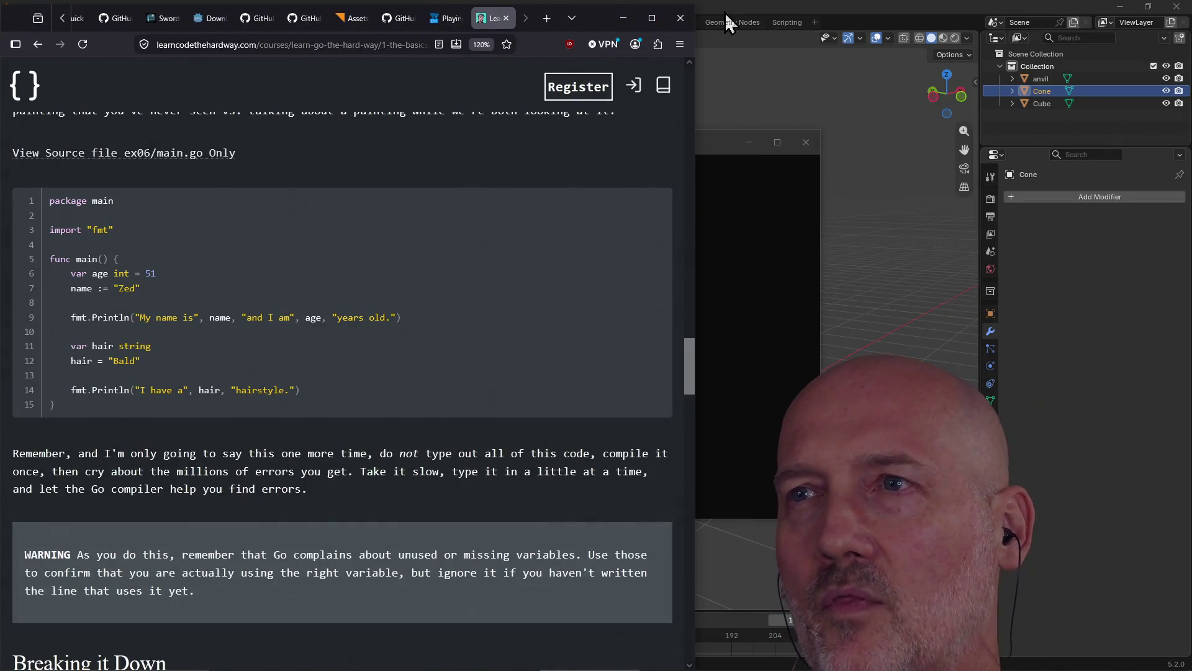
- Switch back to Blender and zoom in on the faceted cone beside the anvil
left_click(725, 13)
scroll(523, 353, "down", 3)
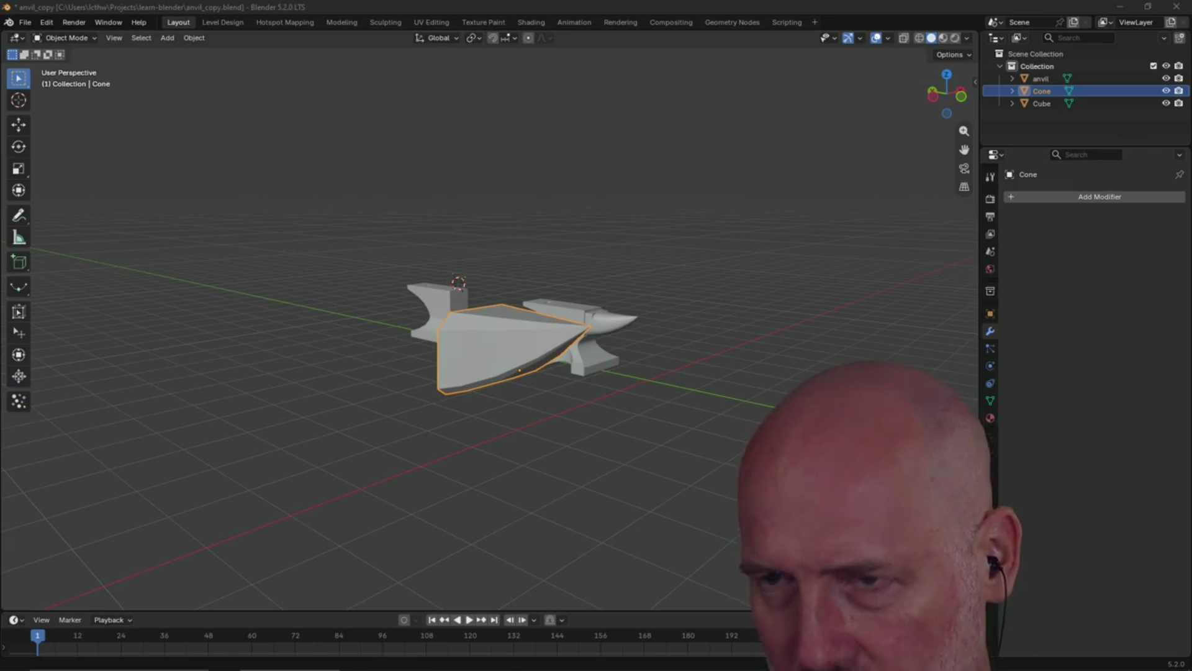
scroll(571, 247, "up", 2)
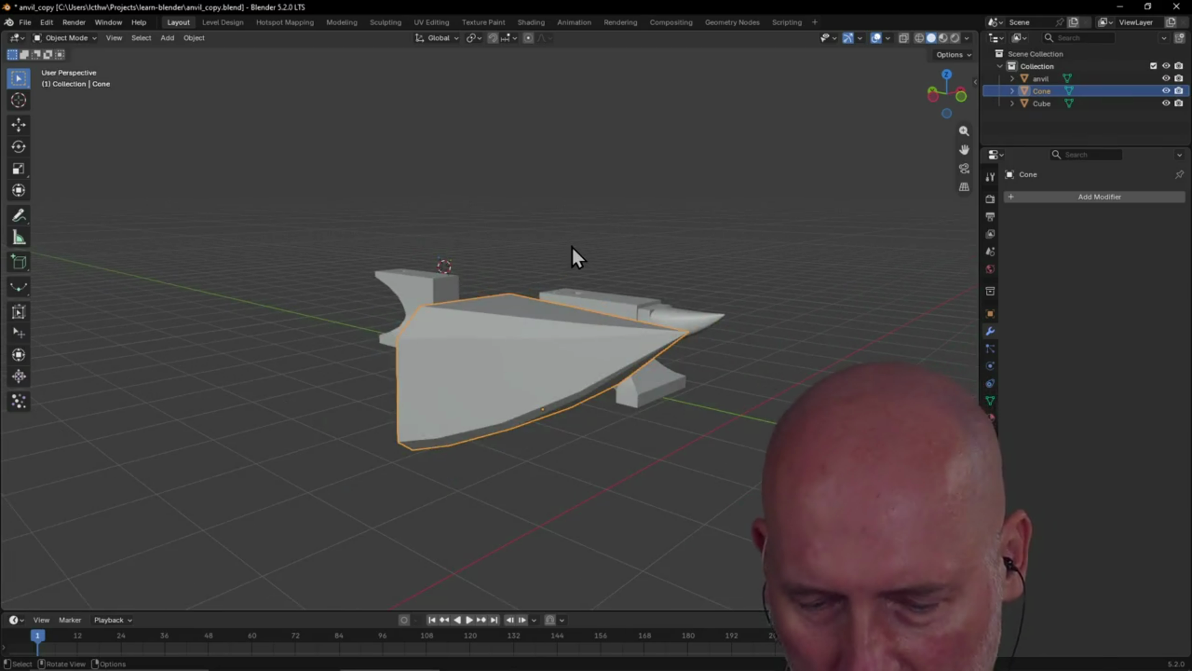
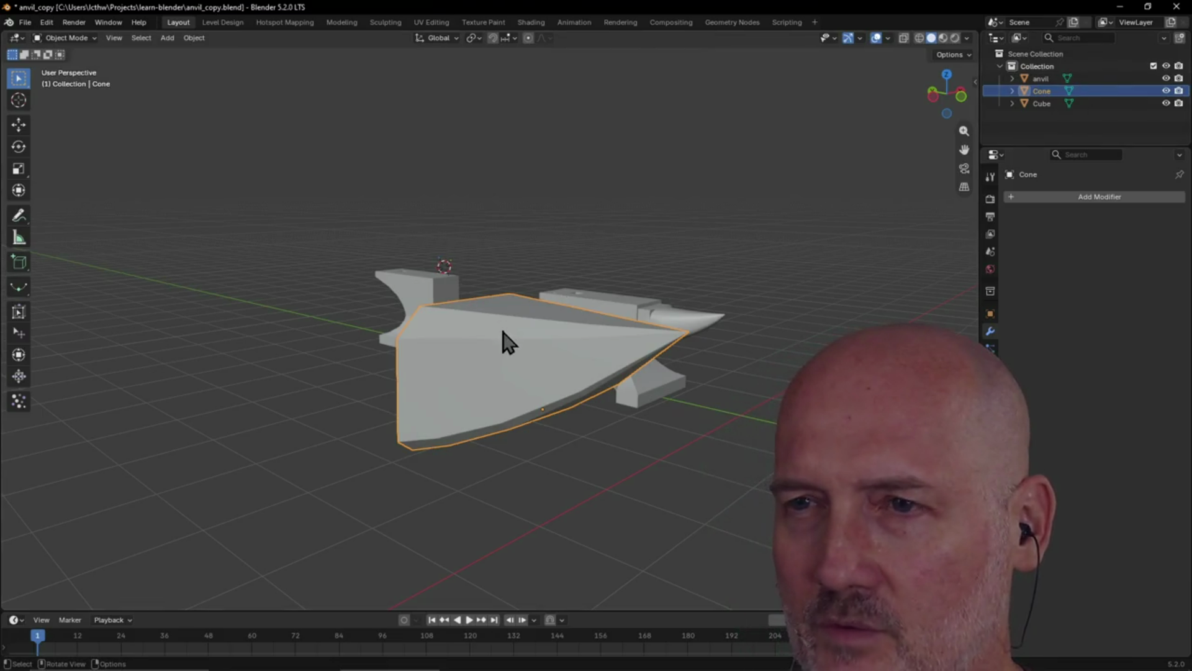
- Orbit and zoom the viewport around the two anvils, getting a closer look at the cone wedge
scroll(506, 338, "down", 2)
mouse_move(505, 338)
middle_mouse_down()
mouse_move(540, 375)
mouse_move(628, 410)
middle_mouse_up()
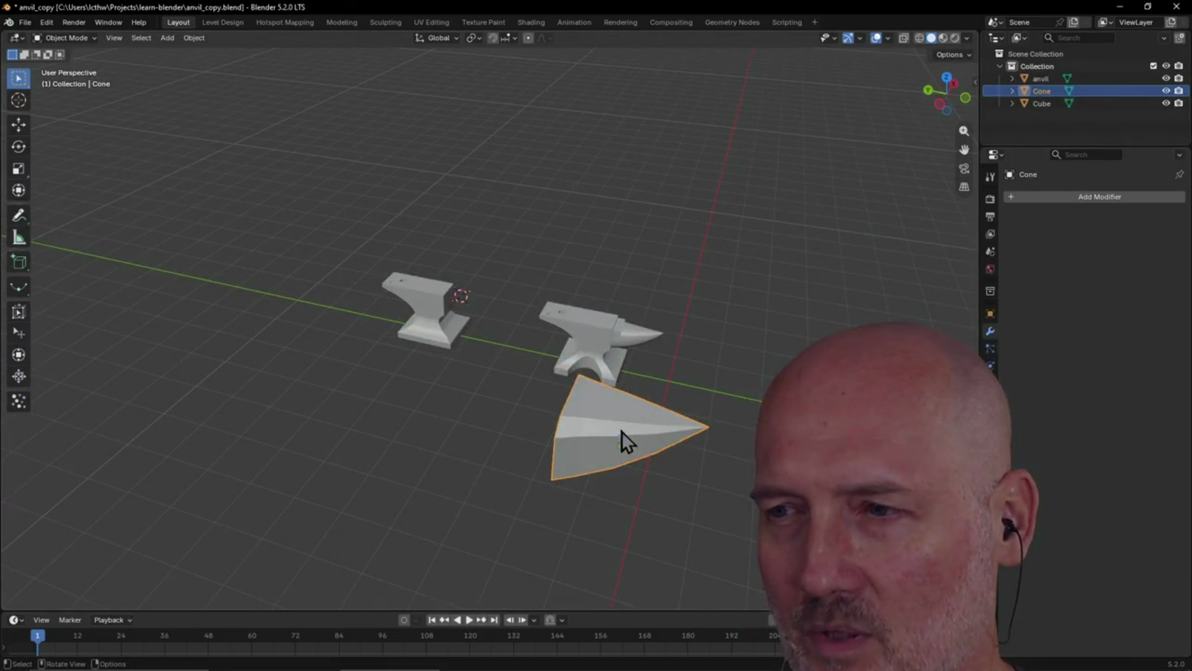
scroll(669, 475, "down", 1)
scroll(670, 474, "up", 2)
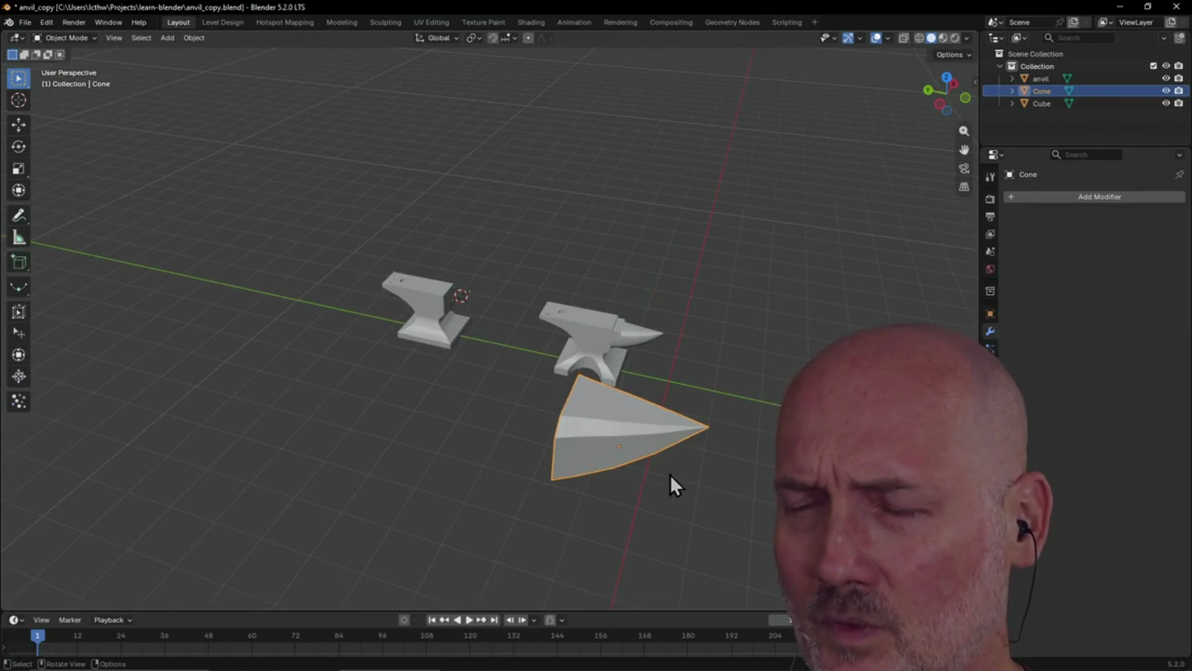
middle_click_drag(669, 474, 635, 449)
scroll(635, 449, "up", 3)
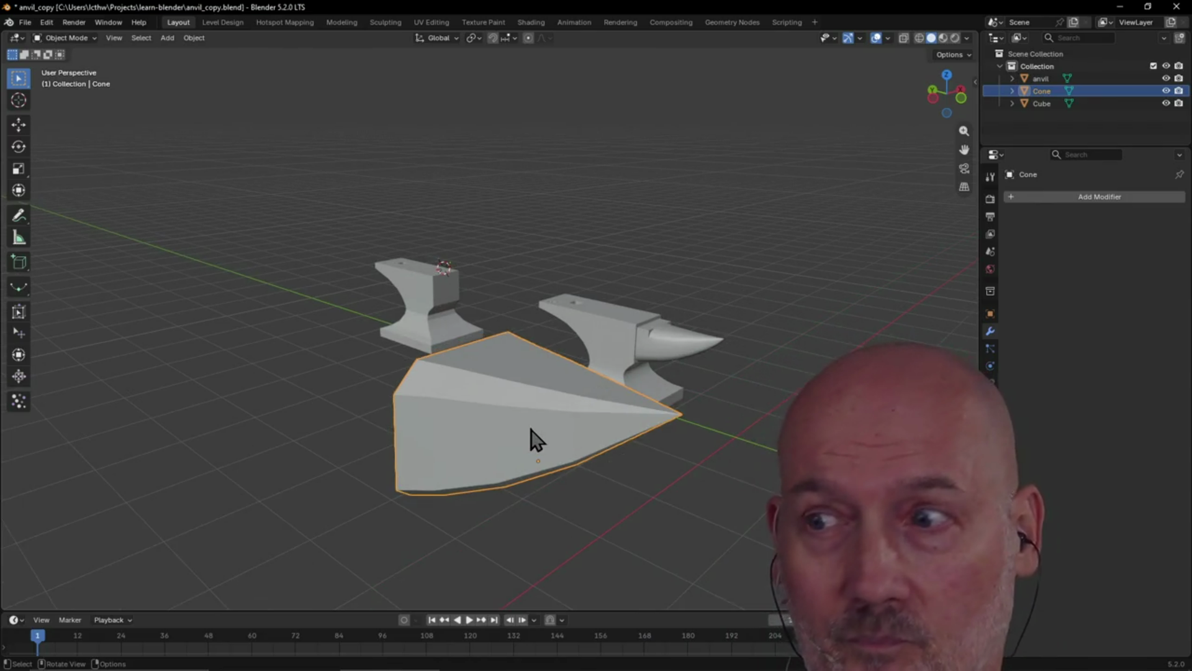
scroll(523, 437, "down", 2)
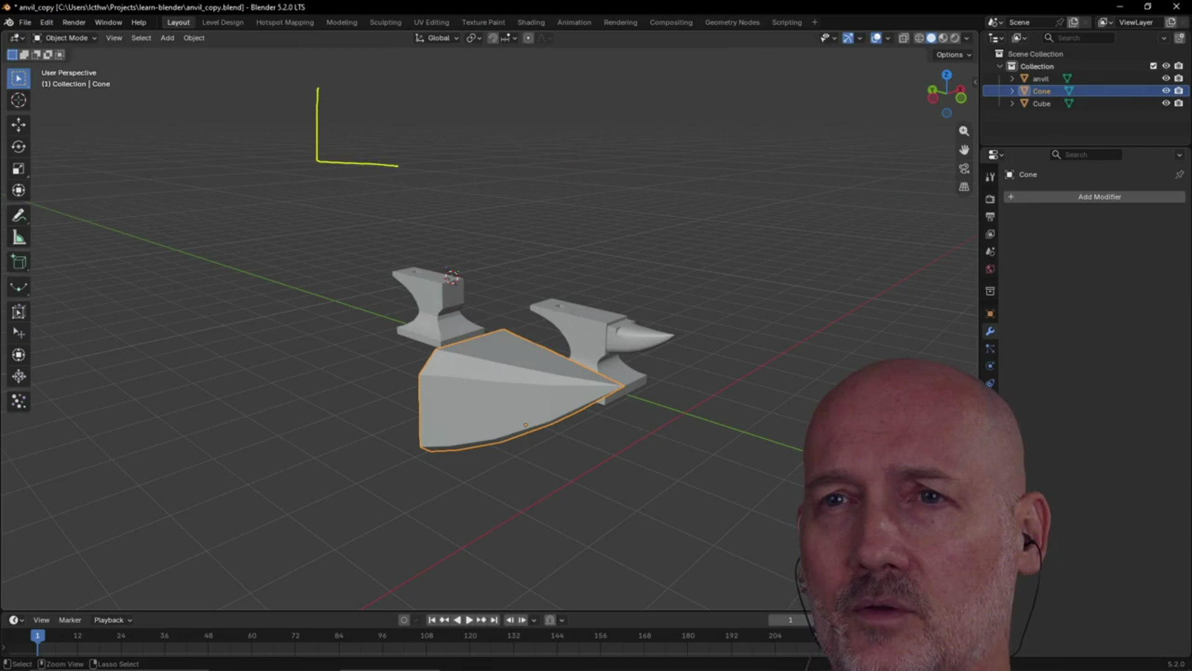
- Draw two more yellow boxes beside the first one and start typing the 'Basics' label
mouse_move(466, 157)
left_mouse_down()
mouse_move(484, 101)
mouse_move(467, 97)
left_mouse_up()
mouse_move(567, 100)
left_mouse_down()
mouse_move(621, 148)
mouse_move(567, 100)
left_mouse_up()
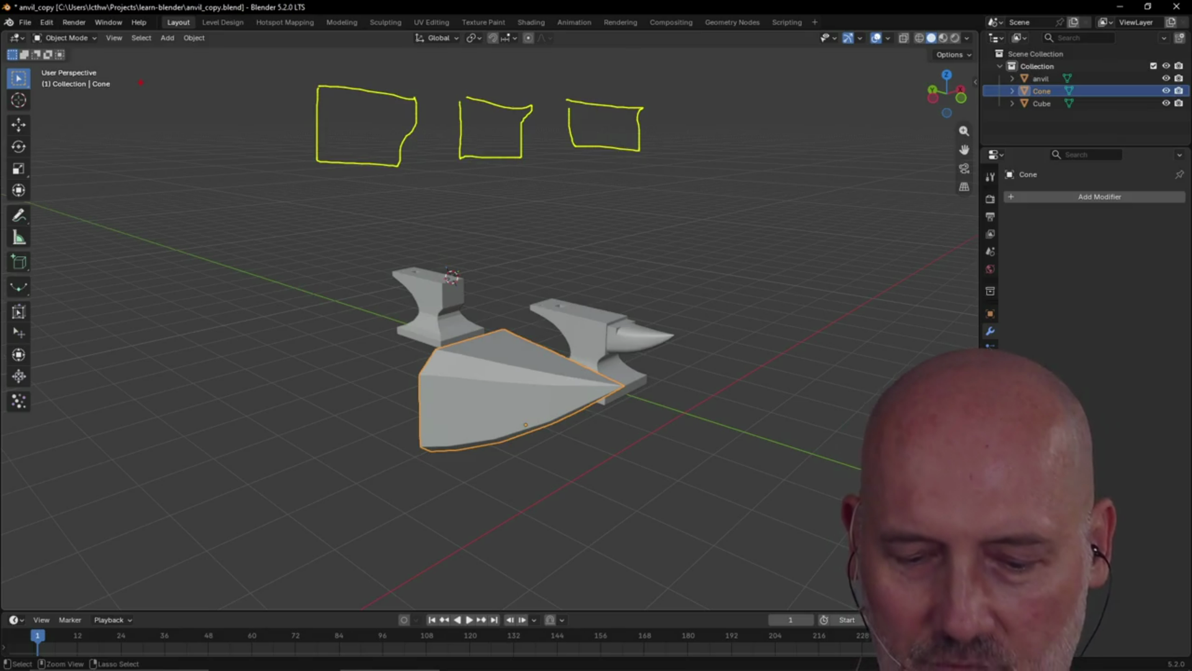
type("t")
type("Basic")
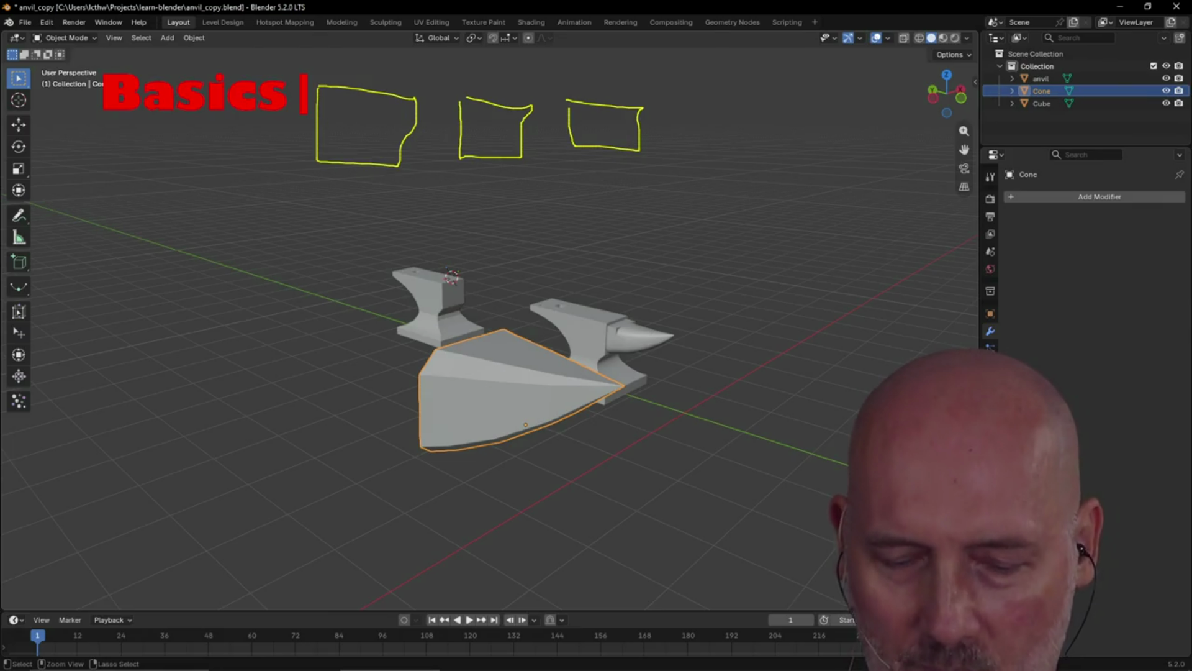
- Finish the red 'Basics' label and draw a red box around it
key("Escape")
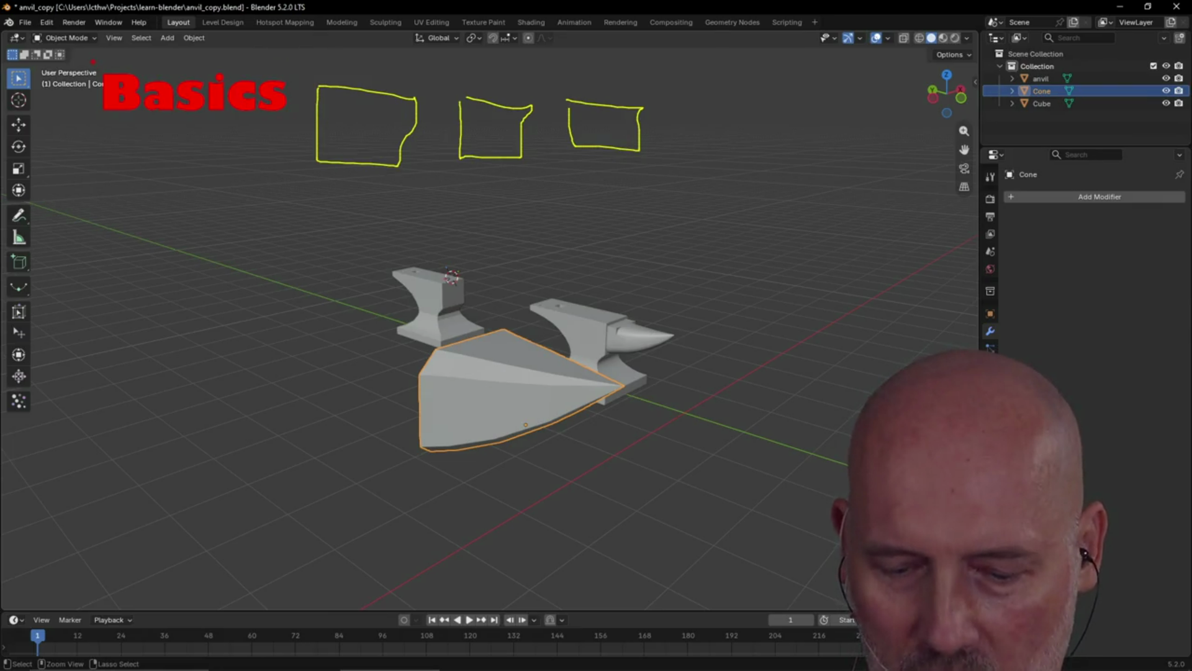
left_click_drag(94, 61, 117, 90, "ctrl")
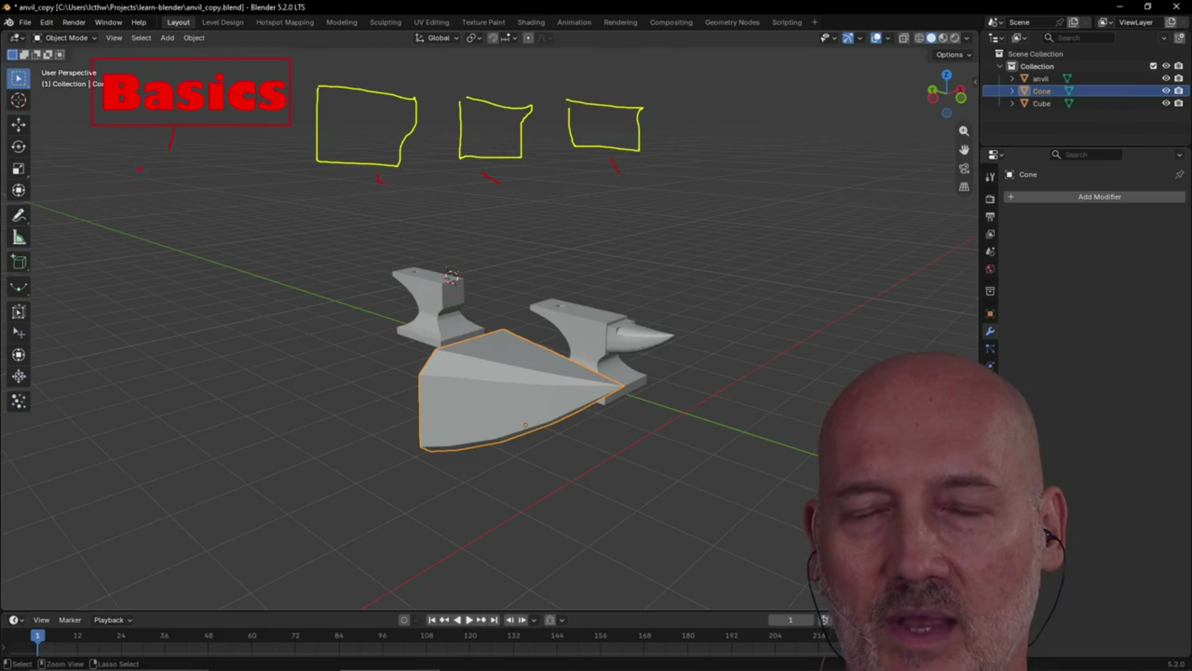
- Type a red list of 'Syntax', 'compiler stuff', 'errors', 'debugging' under the Basics heading
key("t")
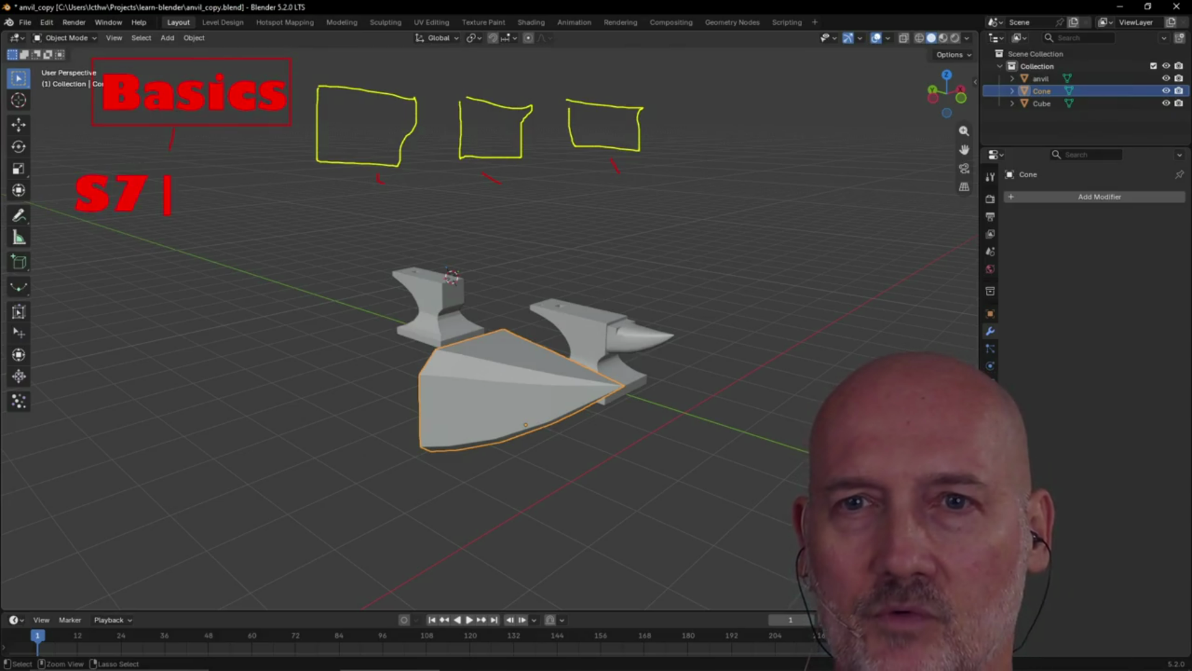
key("BackSpace")
type("yntax")
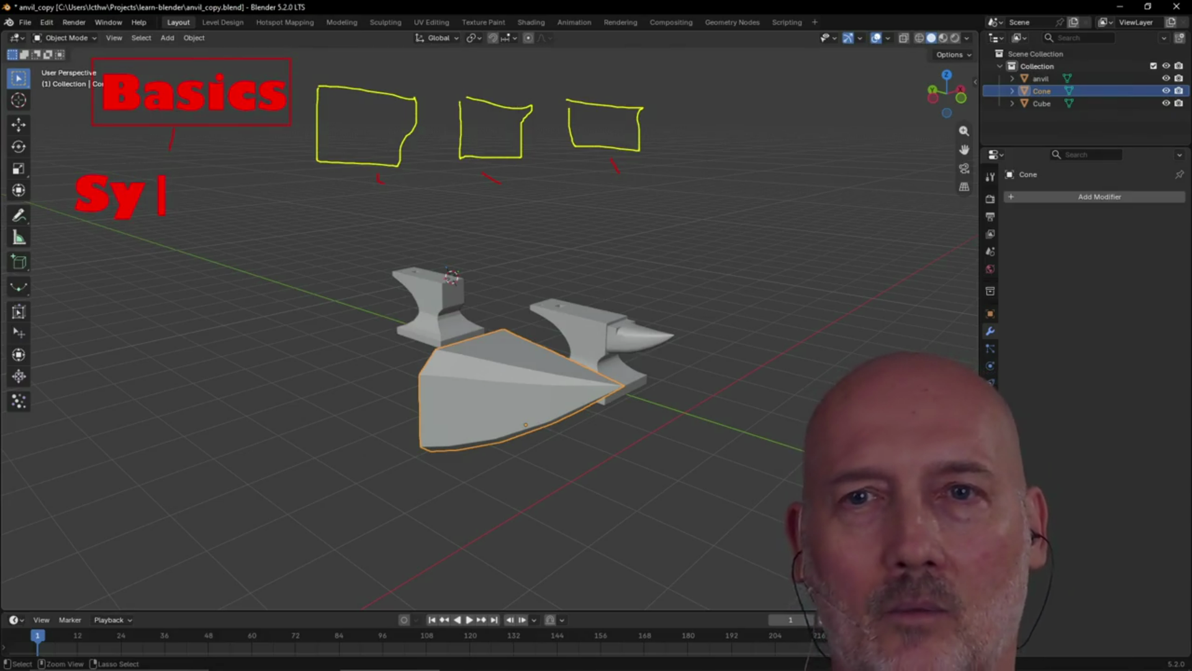
key("Return")
type("compiler stu")
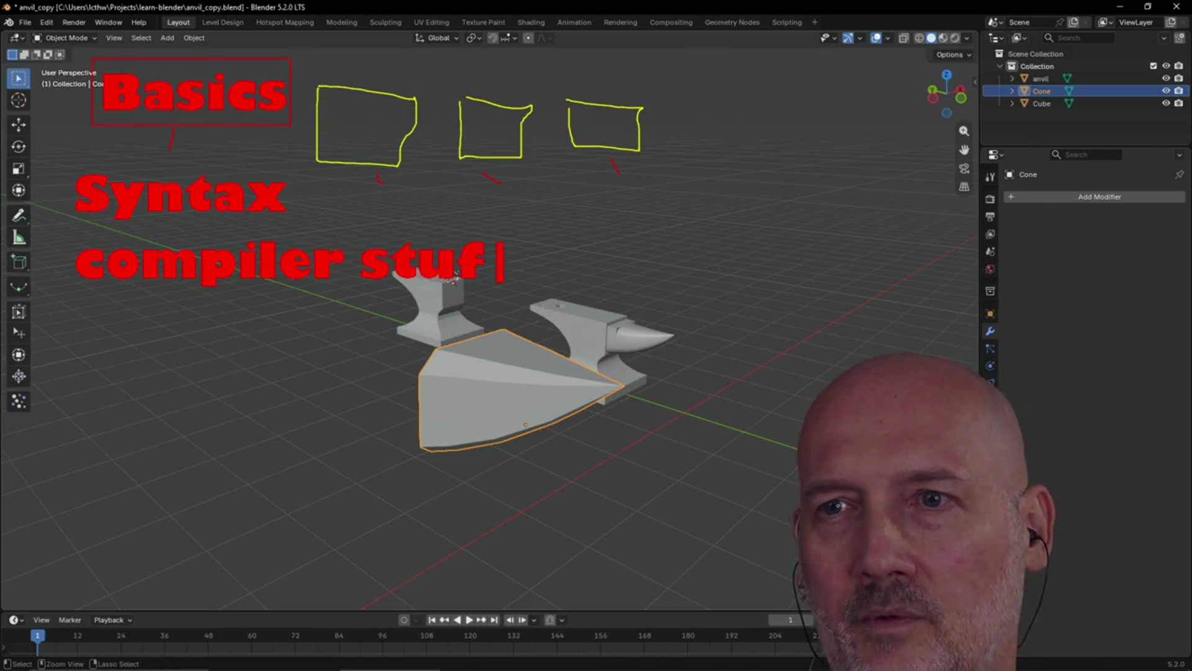
type("f")
key("Return")
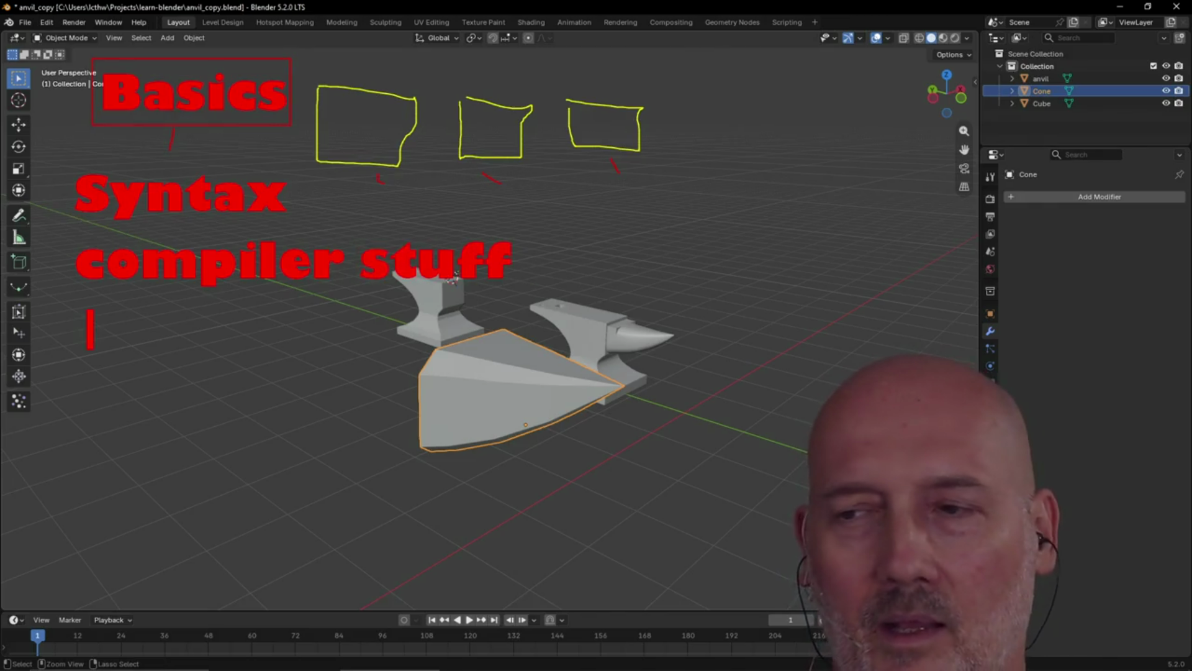
type("errors")
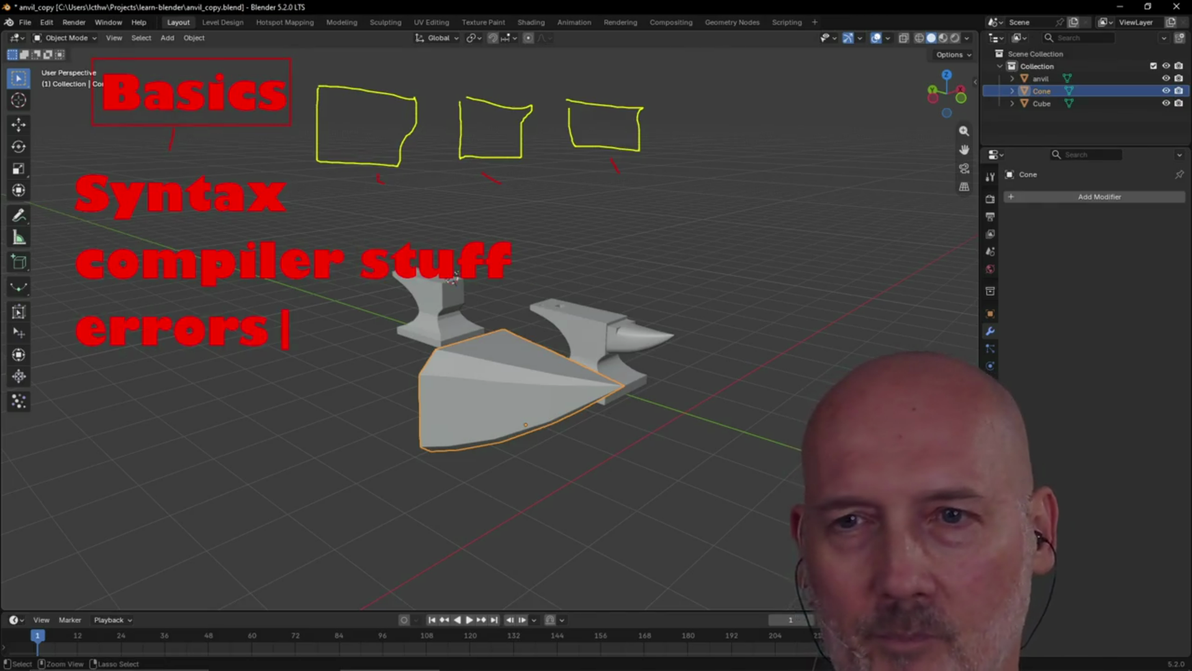
key("Return")
type("debugging")
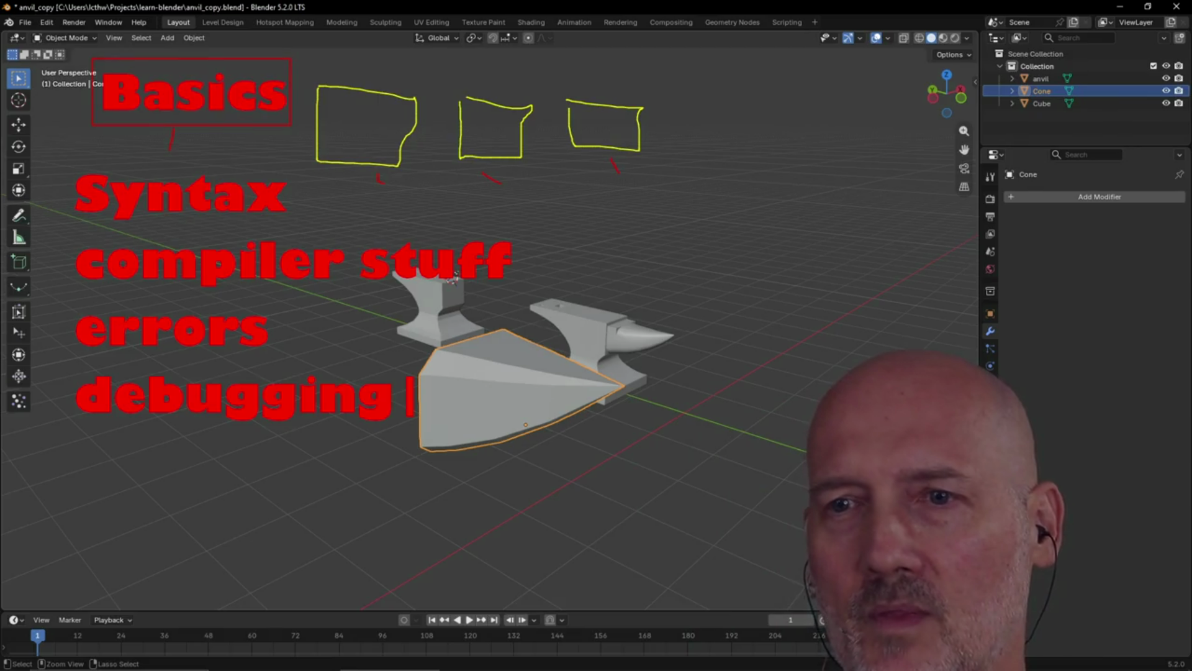
key("Escape")
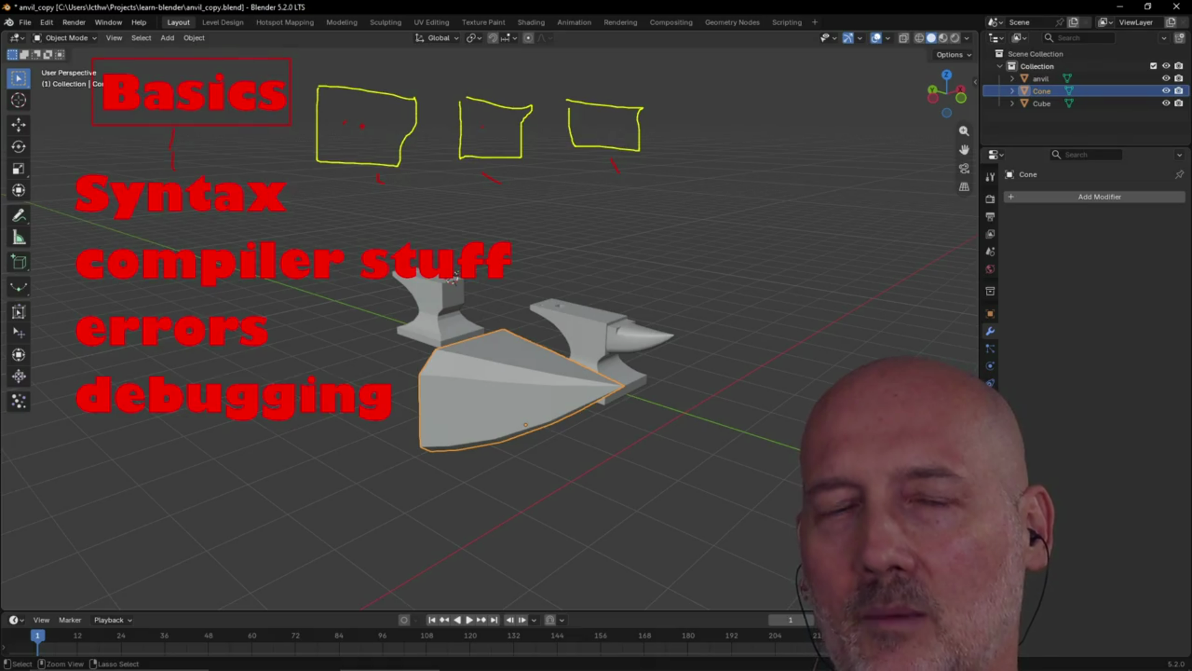
- Draw red circles inside the first two yellow boxes, then clear all annotations
left_click_drag(367, 117, 371, 118)
left_click_drag(500, 124, 479, 119)
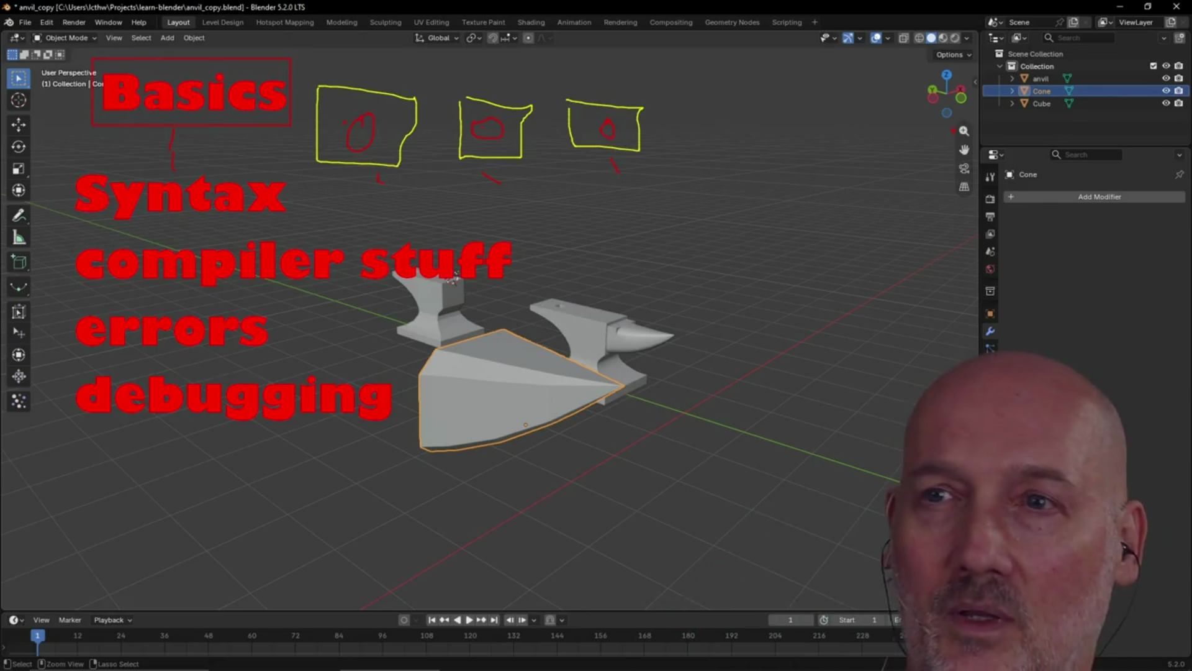
key("Escape")
- Switch to the browser and go back to the previous Go lesson page
key("alt+Tab")
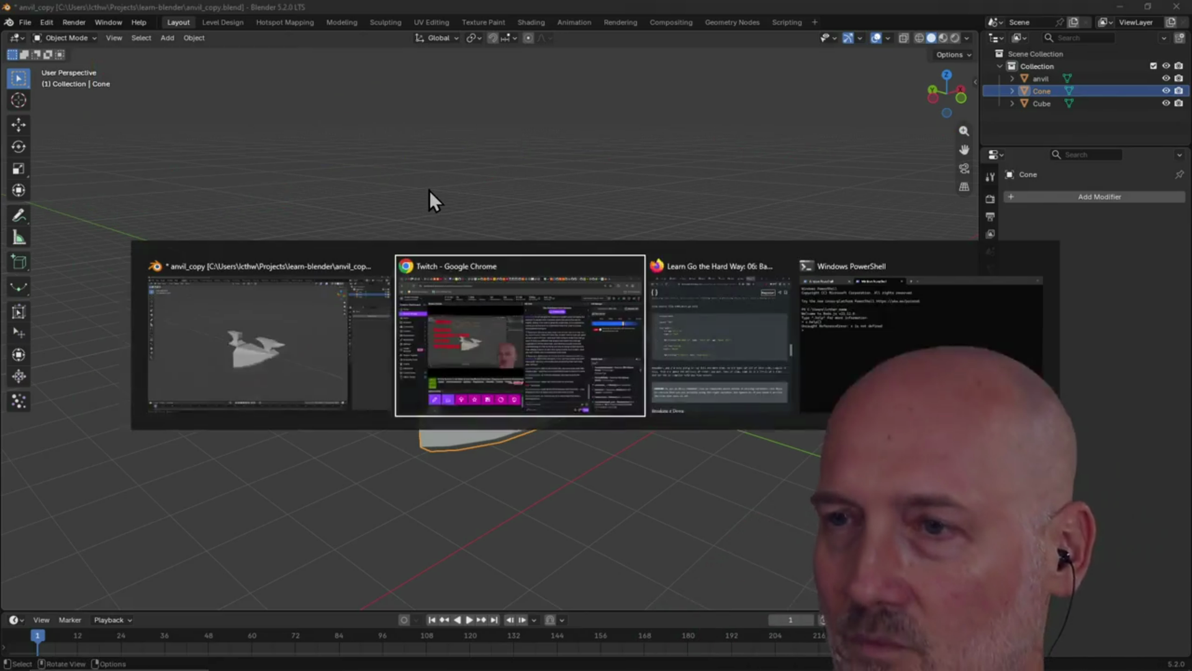
scroll(426, 215, "up", 3)
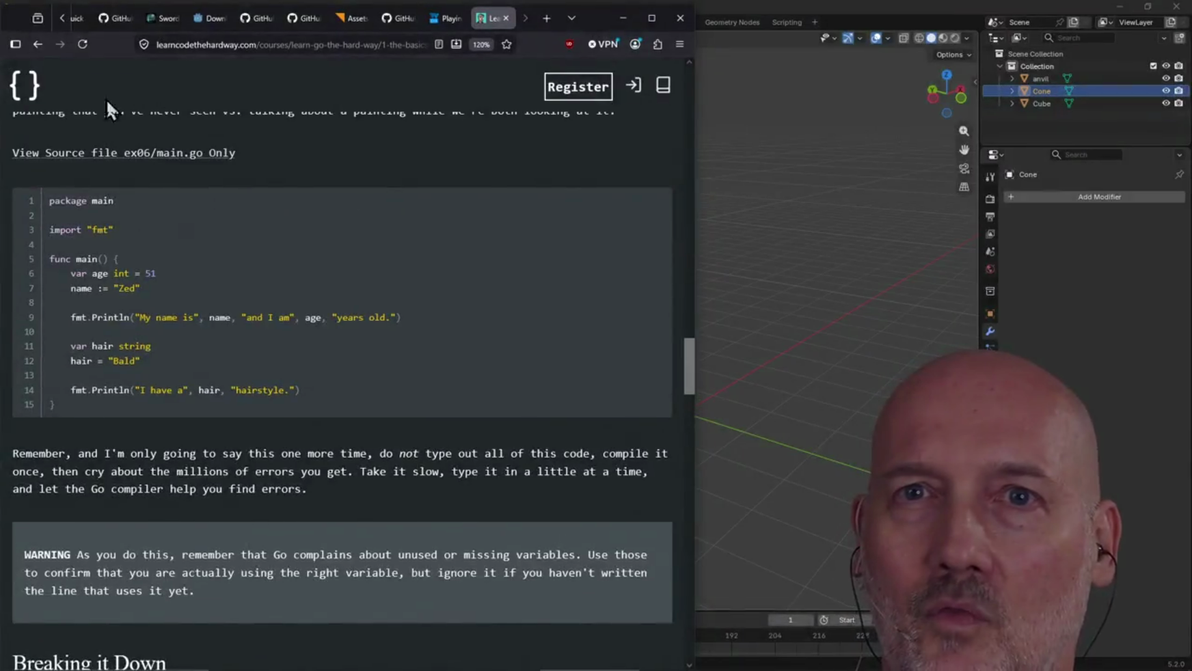
left_click(38, 44)
scroll(378, 293, "down", 3)
scroll(311, 261, "up", 8)
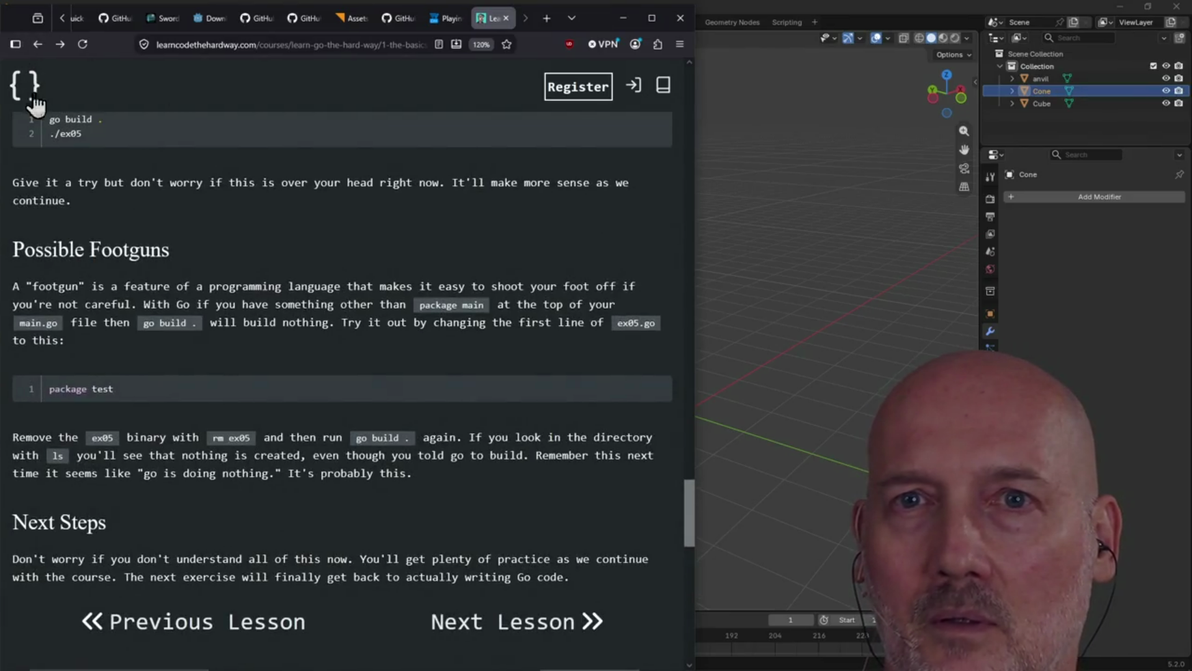
scroll(236, 93, "up", 15)
scroll(248, 99, "up", 20)
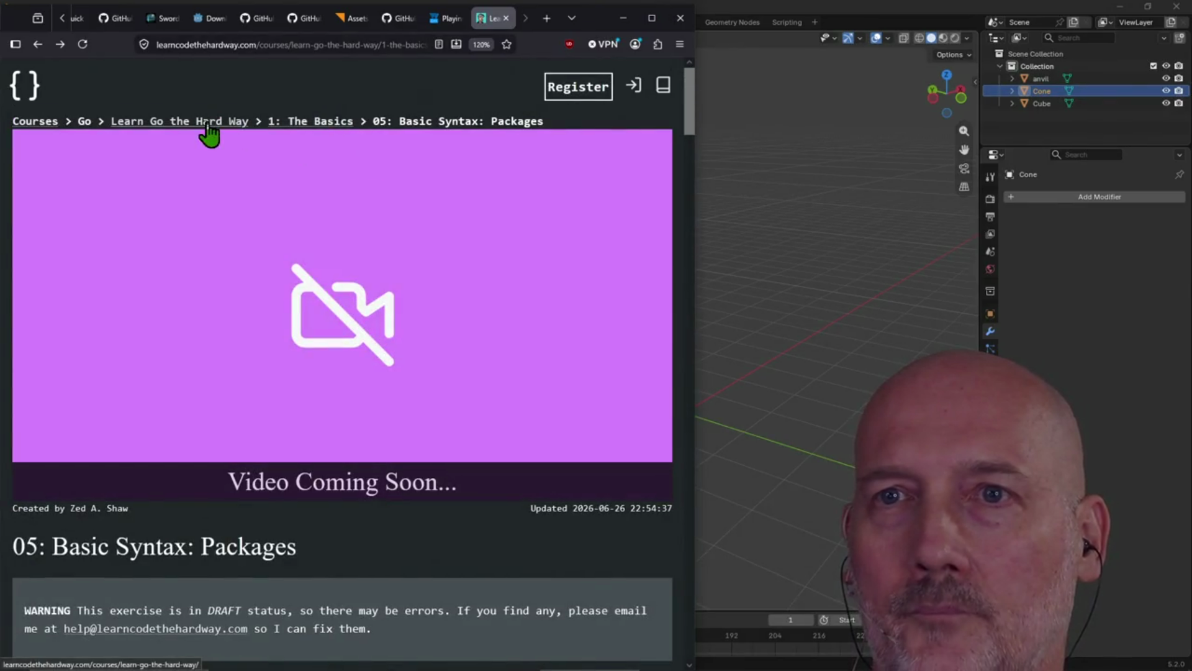
- Open the Learn Go the Hard Way course index and open lesson '17: Project: Adventure Game'
left_click(208, 126)
scroll(292, 261, "down", 10)
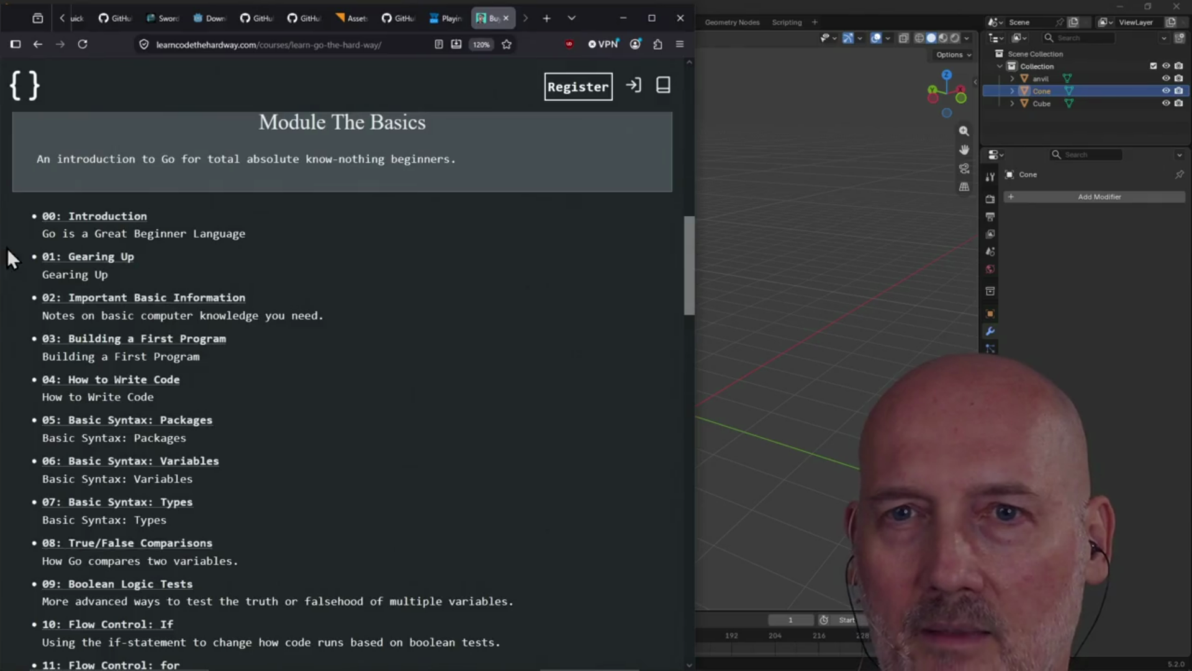
scroll(96, 444, "down", 4)
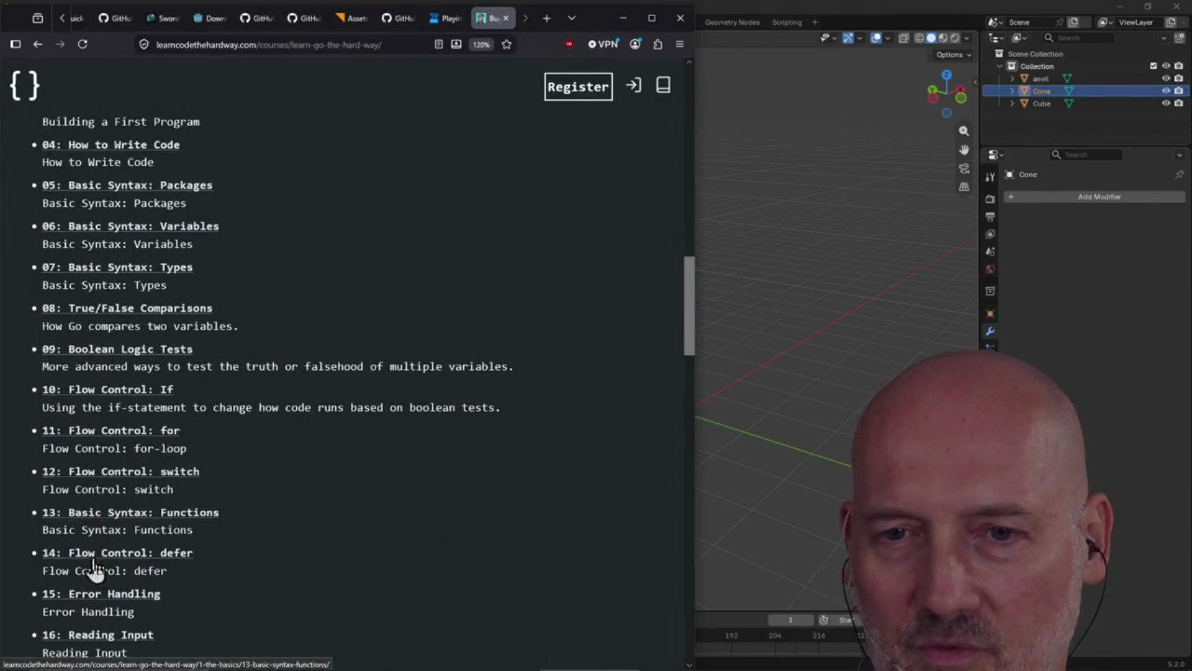
scroll(97, 562, "down", 4)
scroll(331, 492, "down", 6)
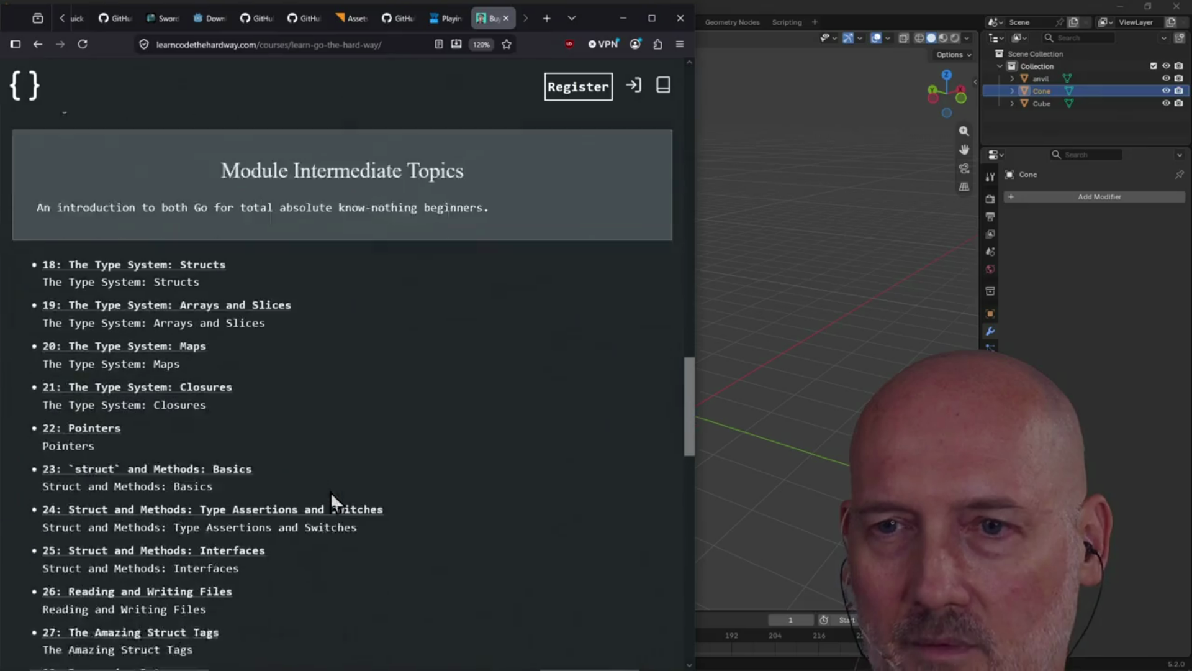
scroll(128, 513, "down", 3)
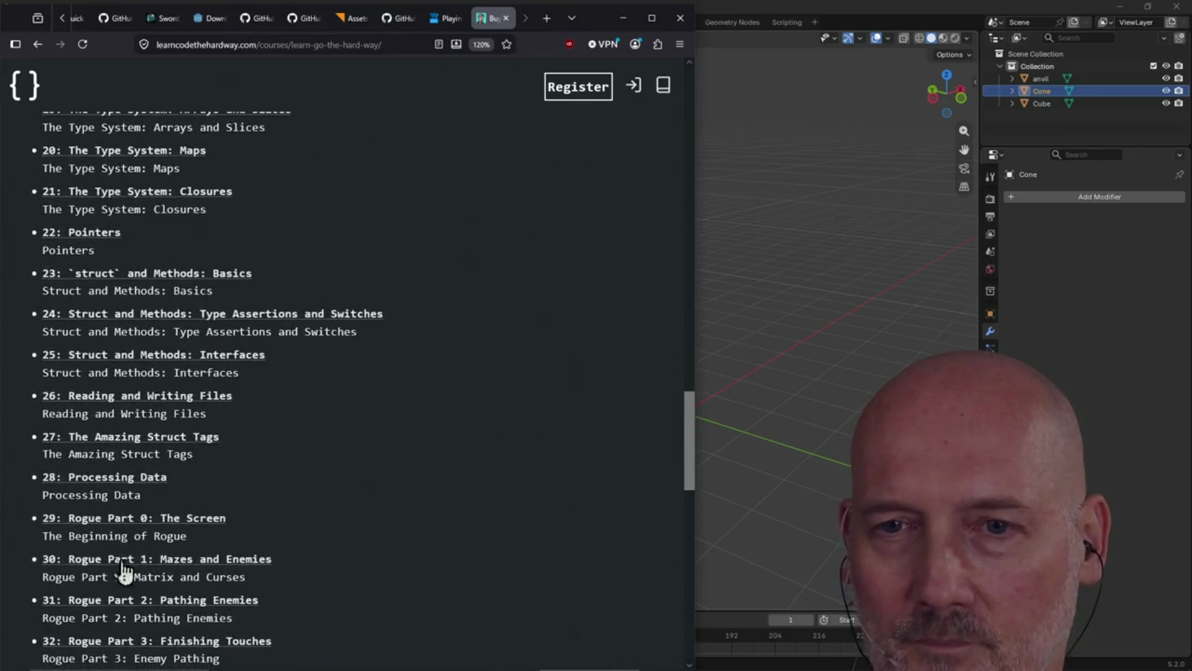
scroll(103, 471, "down", 5)
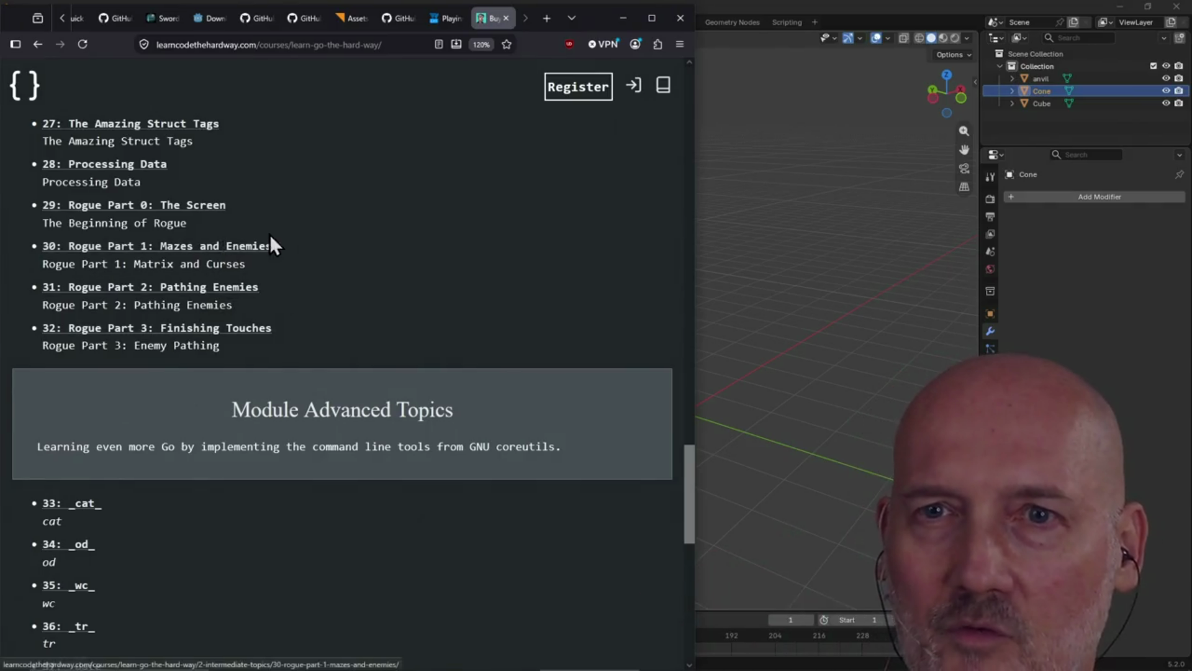
scroll(258, 232, "up", 12)
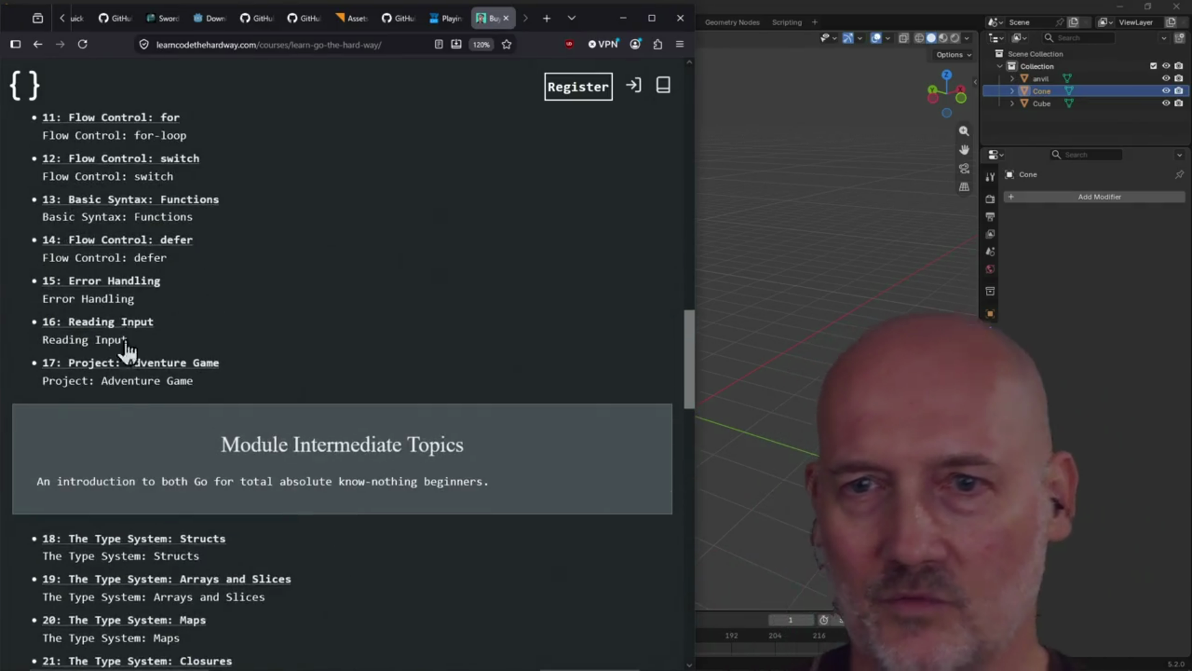
left_click(162, 364)
- From the course index, look at lesson '29: Rogue Part 0: The Screen', then return to the index
scroll(299, 319, "down", 20)
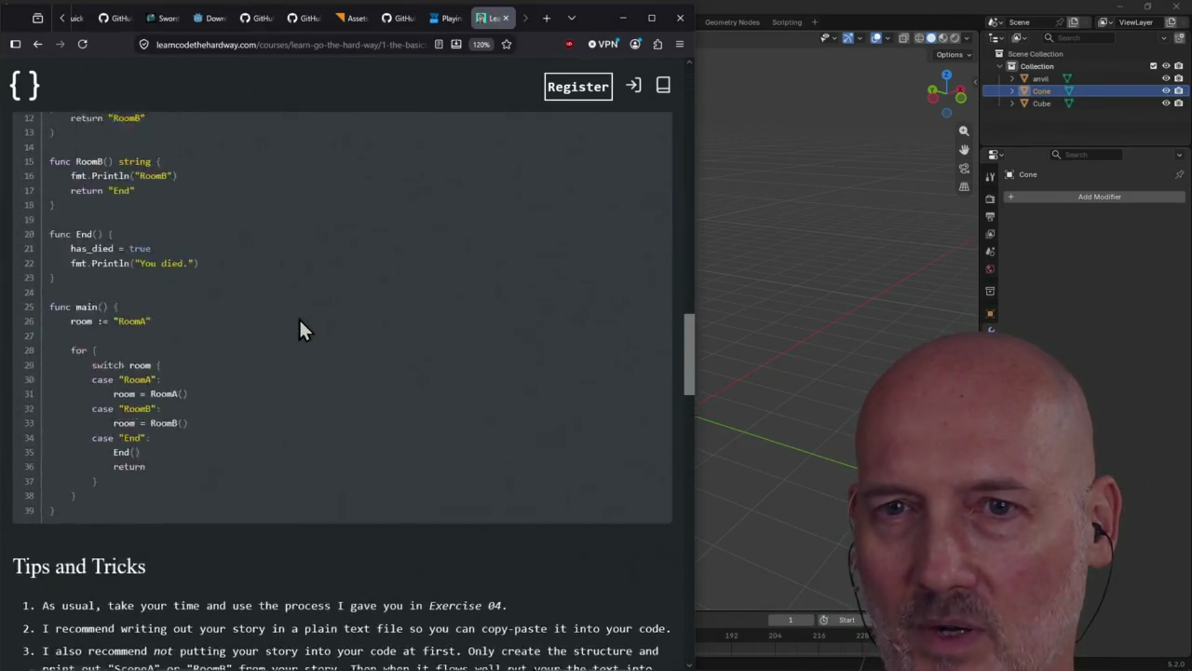
scroll(299, 319, "up", 8)
scroll(286, 342, "down", 3)
scroll(90, 411, "down", 4)
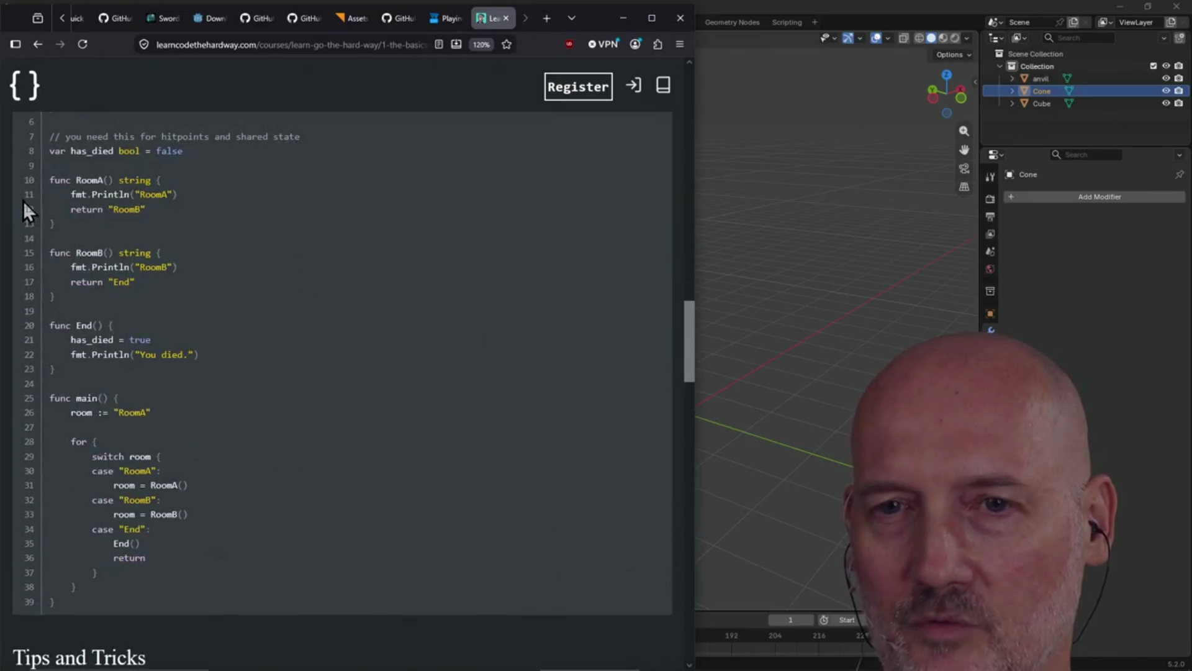
left_click(38, 52)
scroll(192, 208, "down", 8)
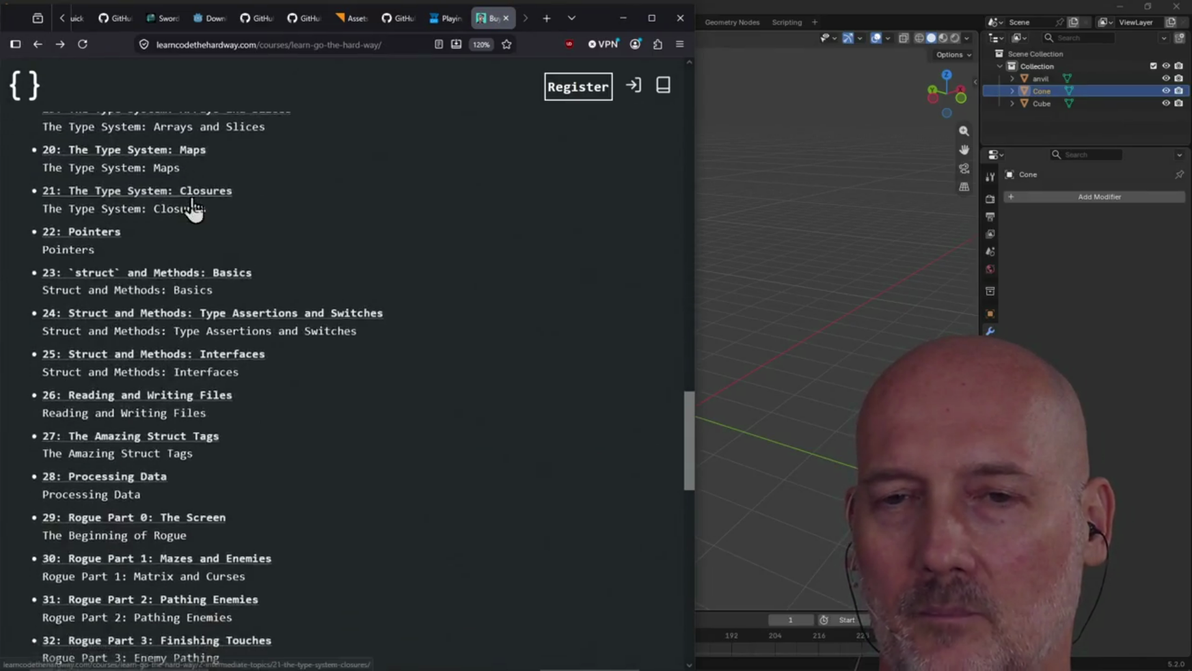
left_click(182, 369)
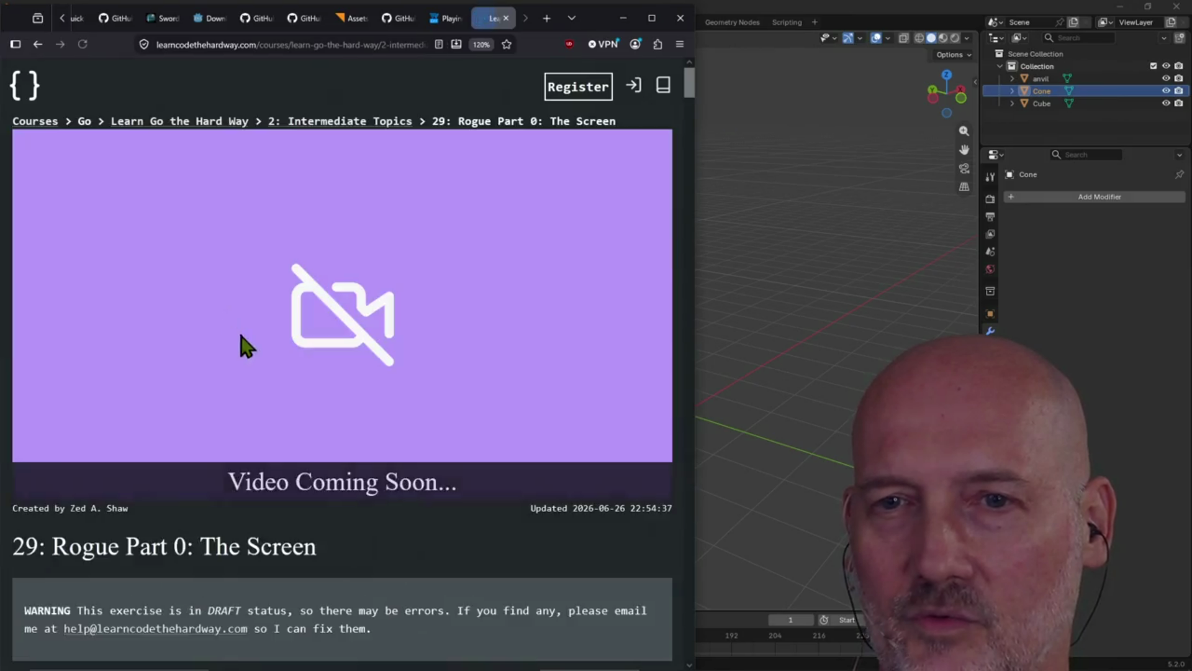
scroll(288, 303, "down", 15)
scroll(288, 303, "down", 16)
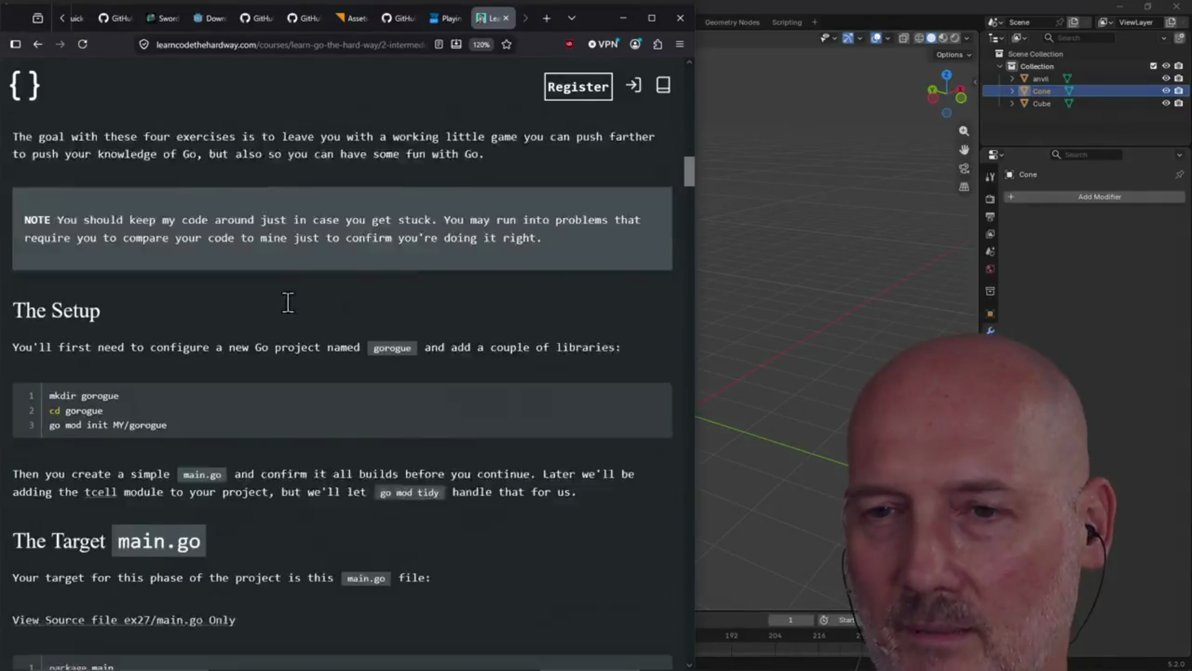
left_click(31, 47)
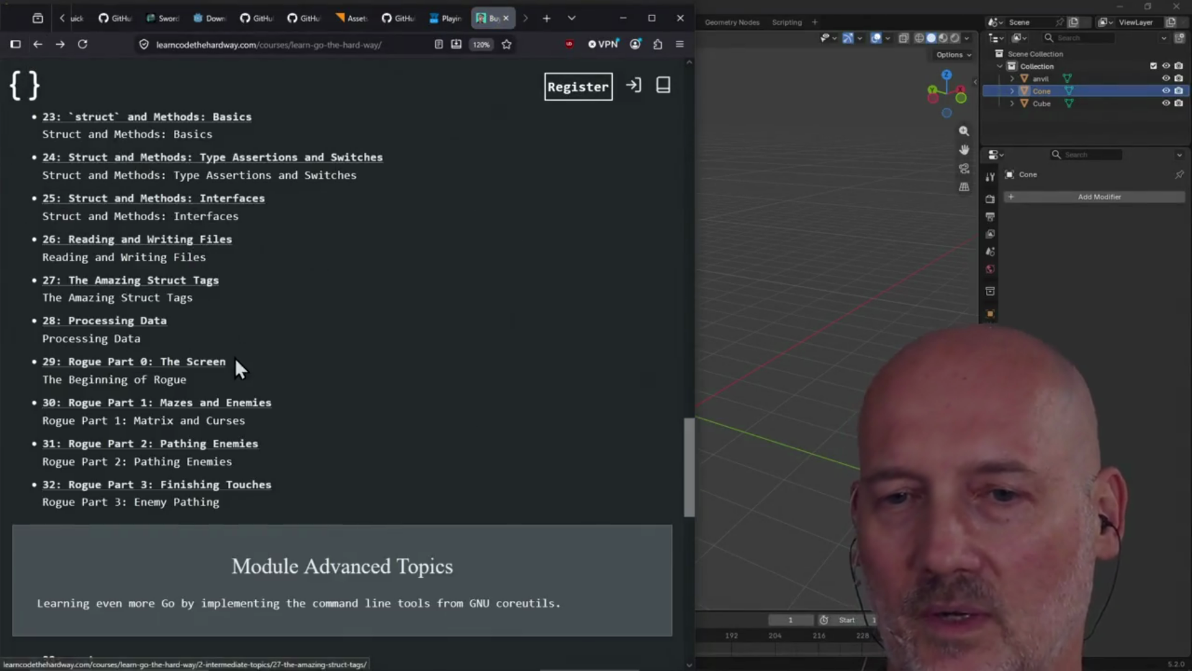
scroll(331, 341, "down", 7)
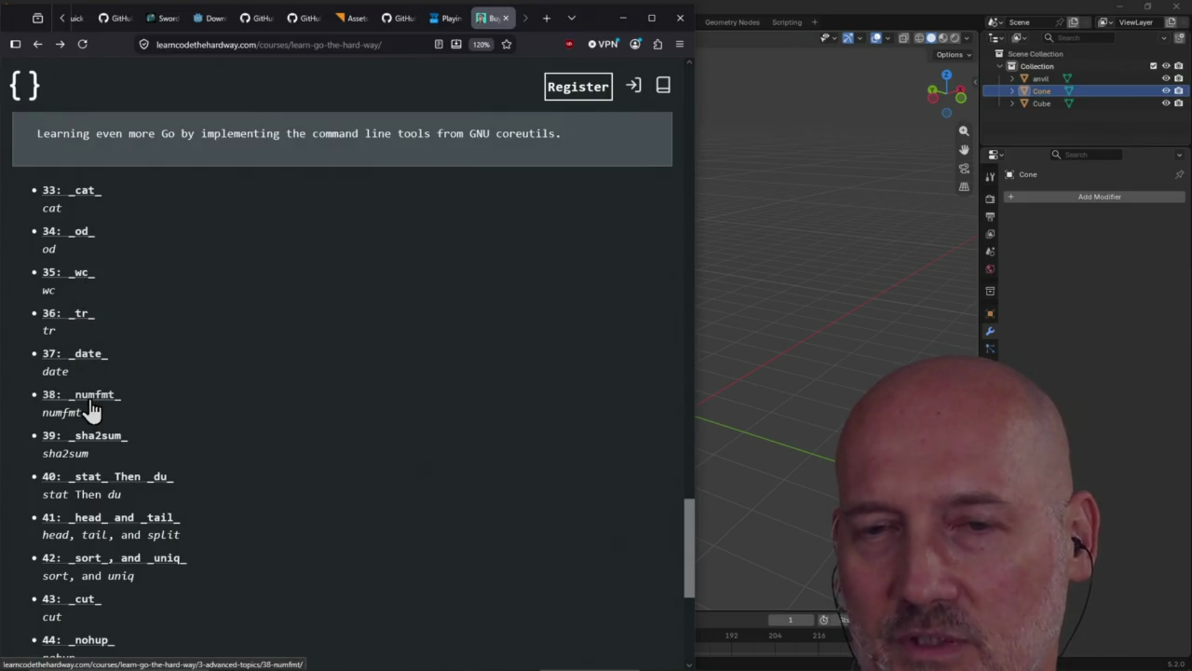
scroll(111, 487, "down", 3)
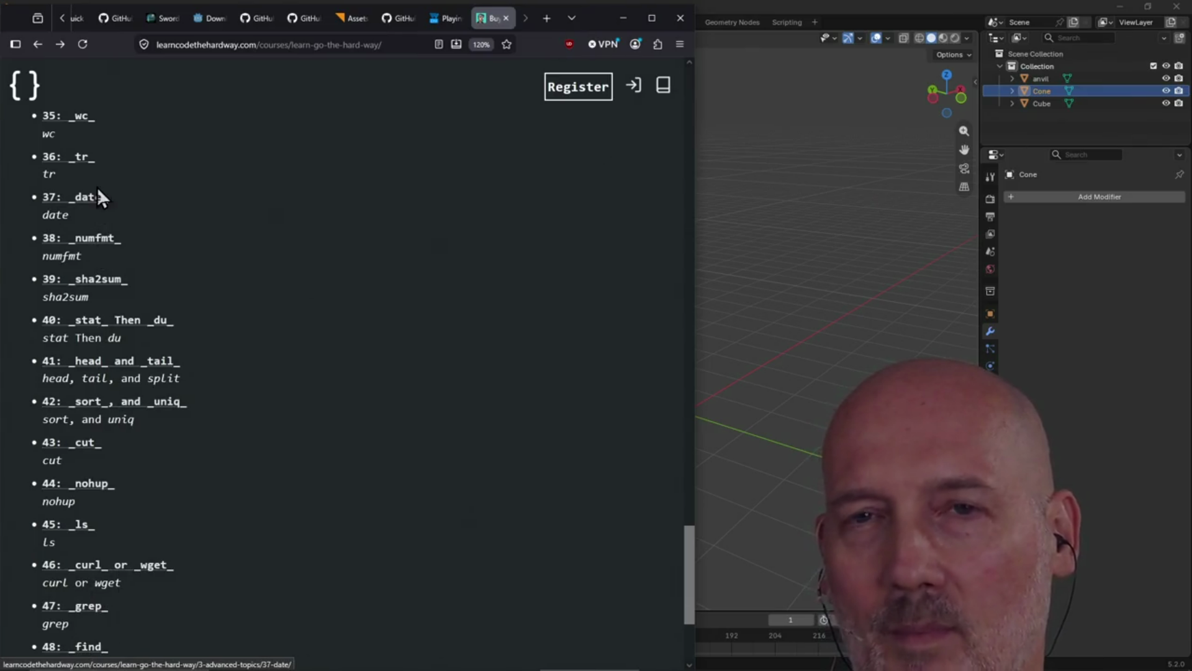
- Open the '35: wc' lesson in a new tab and read through it
right_click(85, 128)
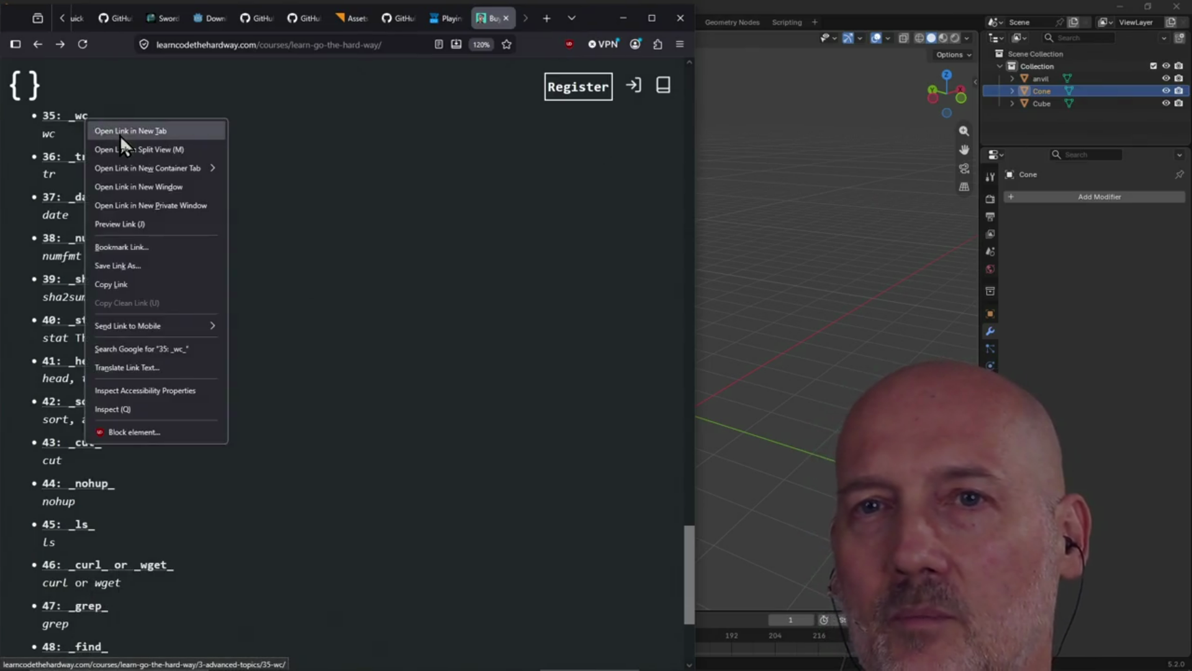
left_click(121, 131)
left_click(489, 21)
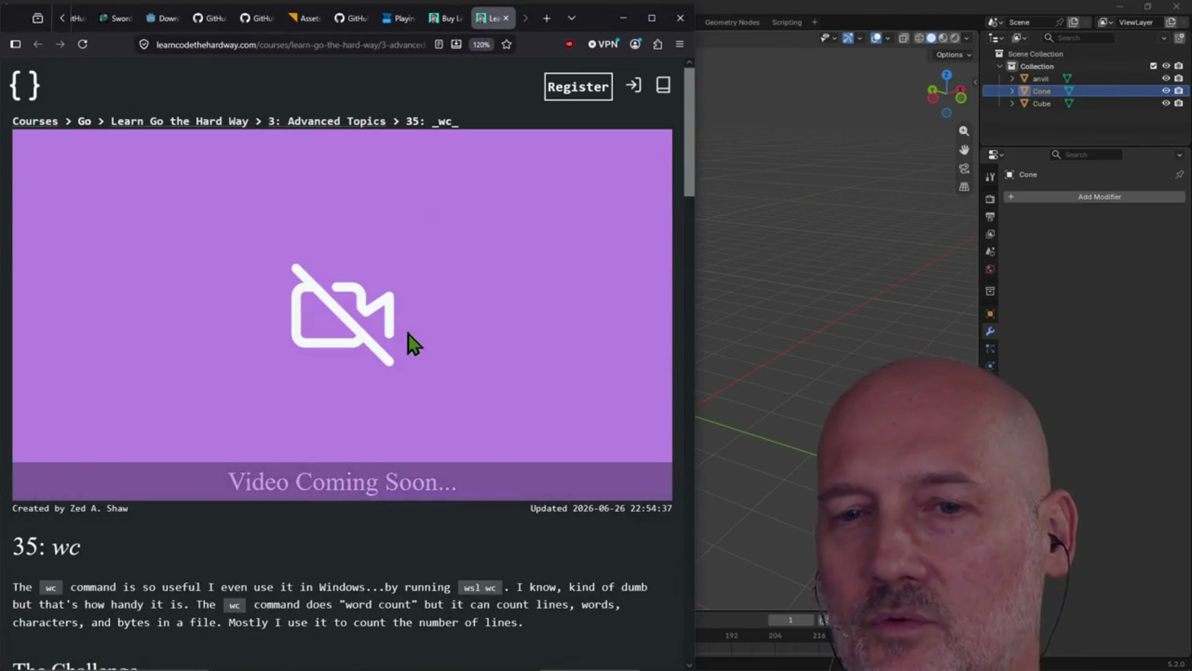
scroll(408, 333, "down", 10)
scroll(240, 344, "down", 6)
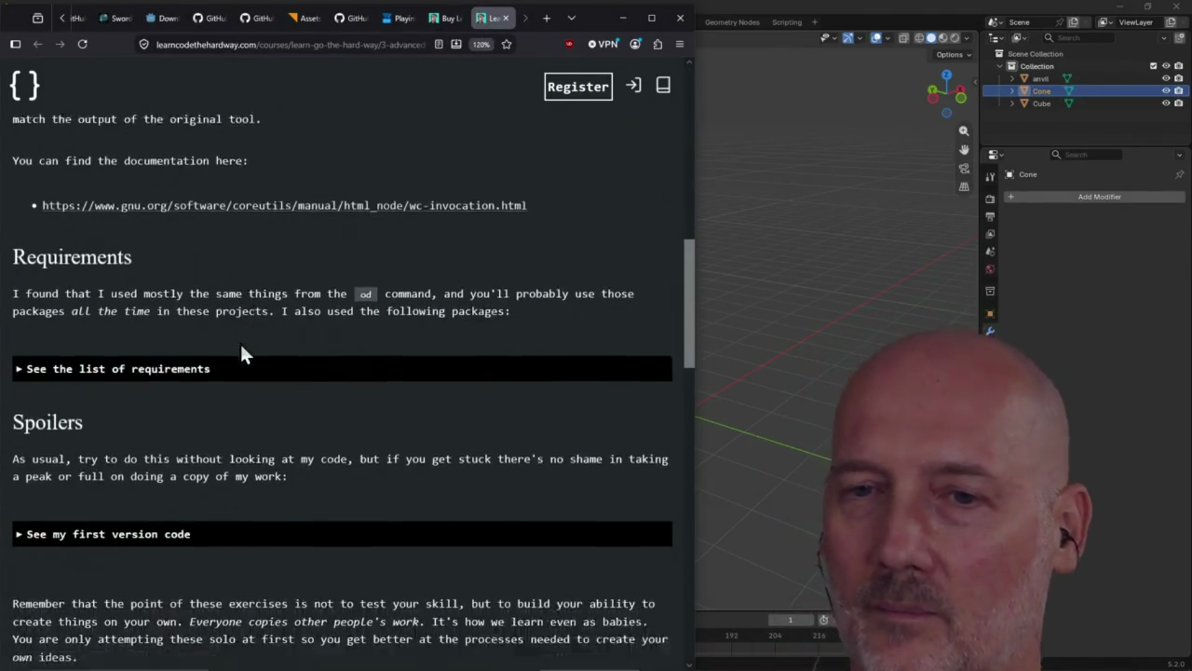
scroll(186, 295, "up", 5)
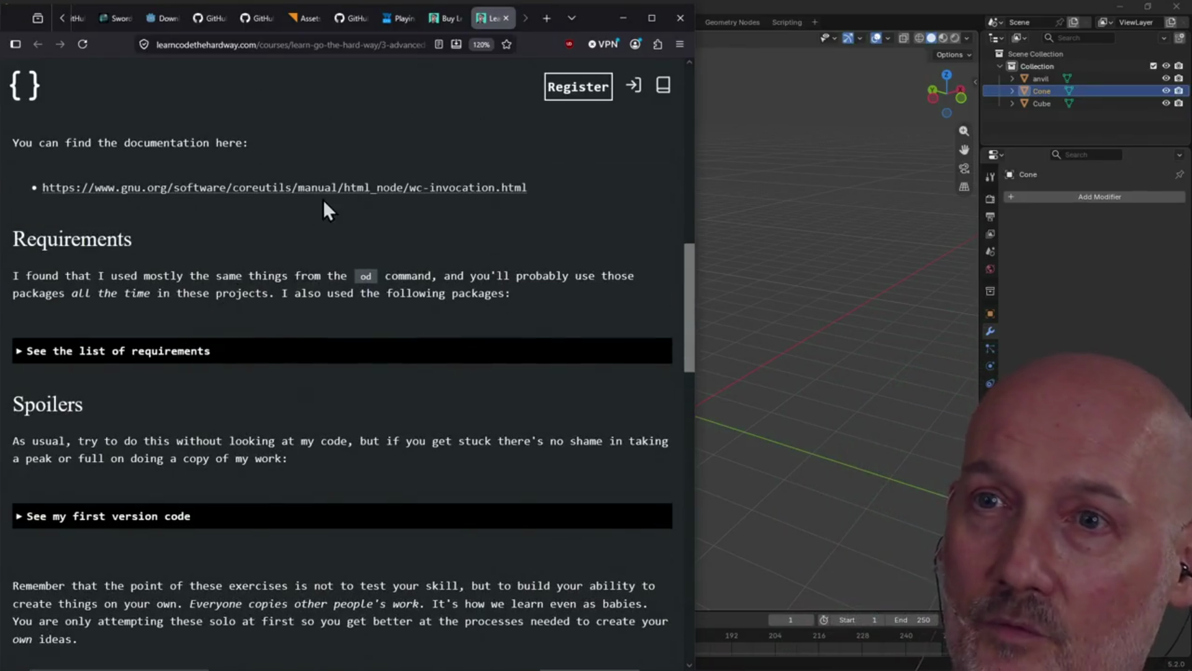
- Open the GNU coreutils wc documentation in a new tab, review it, then close it
right_click(352, 188)
left_click(383, 198)
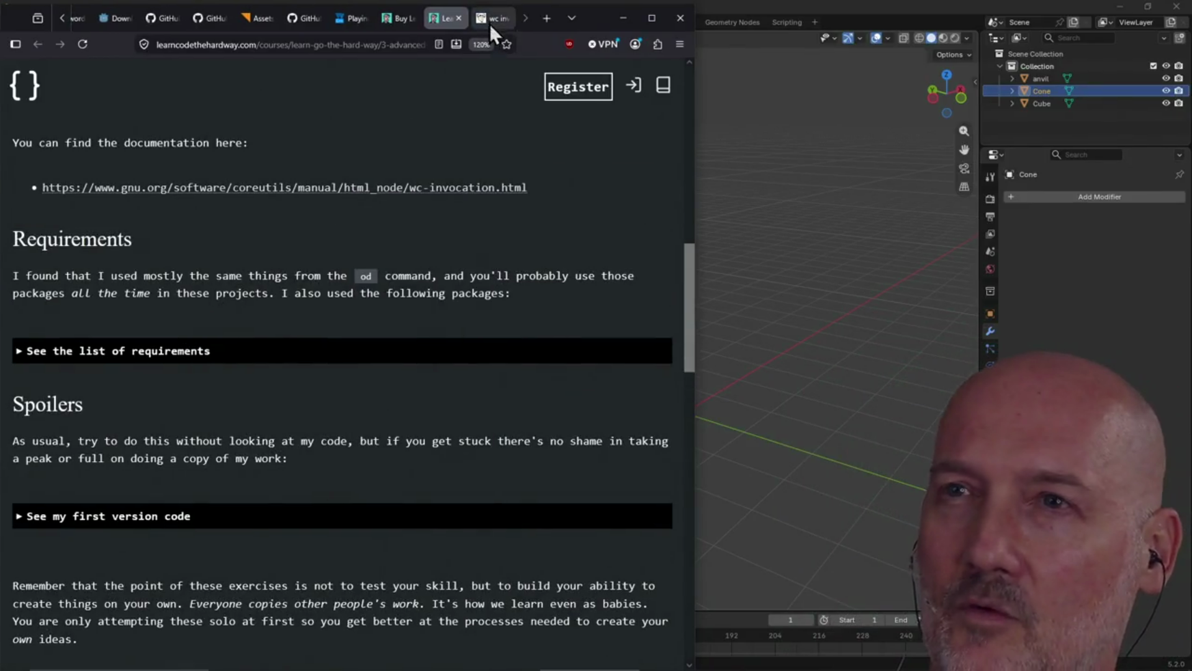
left_click(491, 26)
scroll(408, 217, "down", 10)
scroll(408, 214, "up", 10)
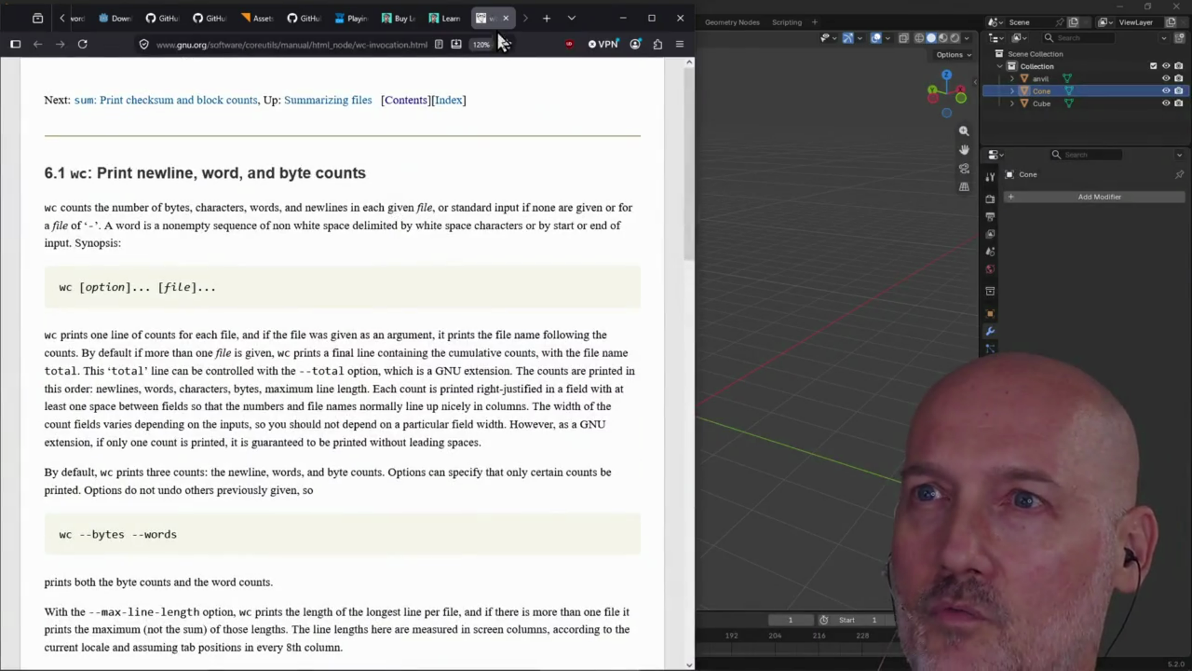
left_click(507, 18)
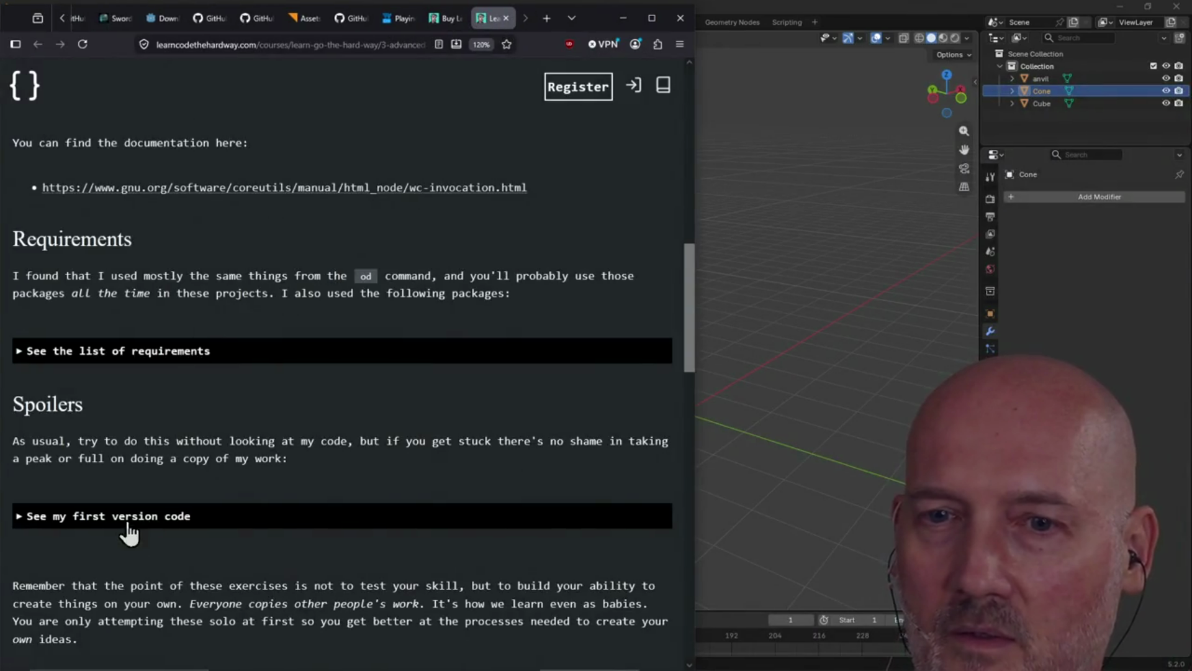
left_click(129, 531)
scroll(205, 465, "down", 15)
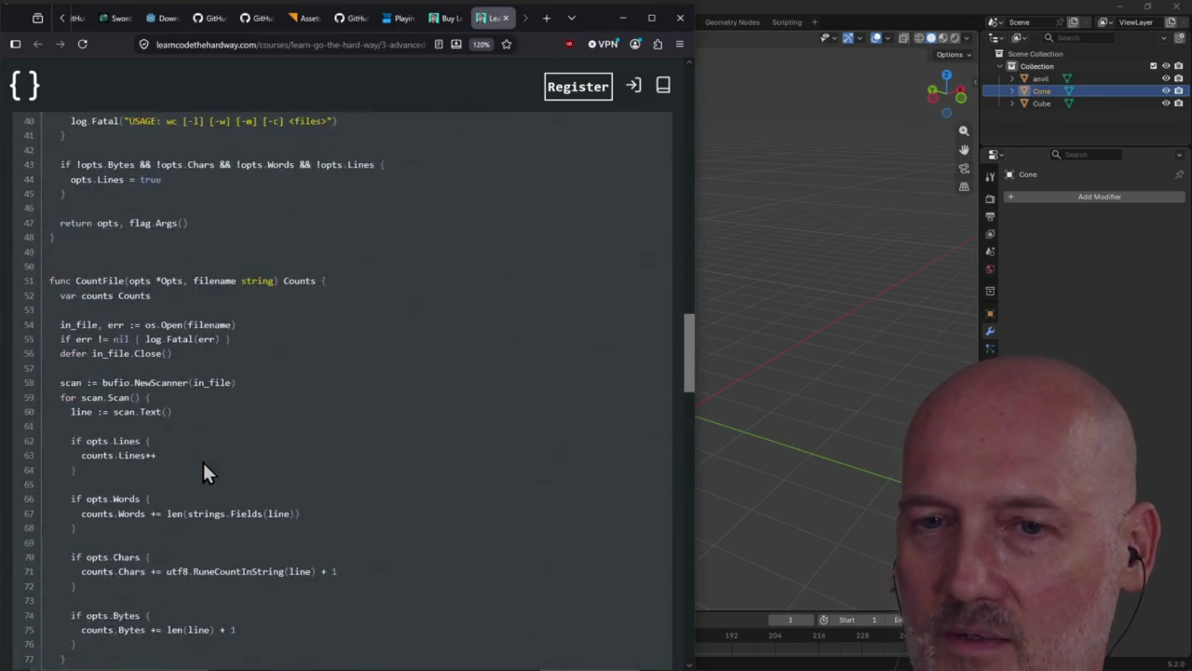
scroll(203, 462, "down", 15)
scroll(203, 462, "up", 8)
scroll(203, 462, "up", 15)
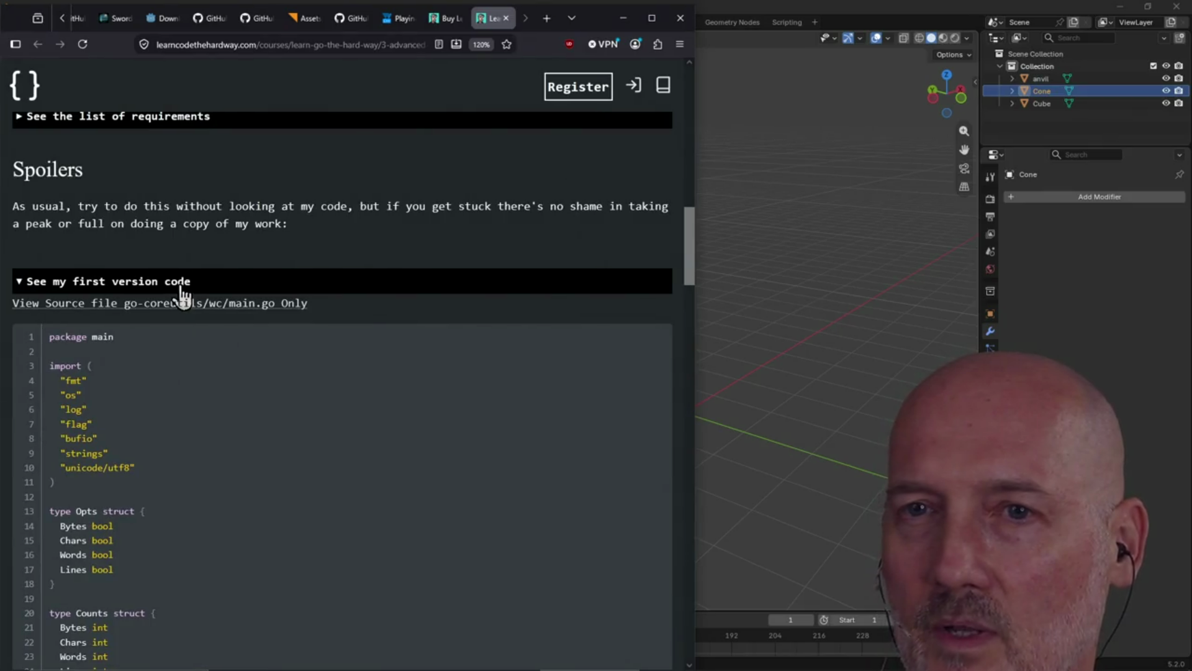
left_click(180, 283)
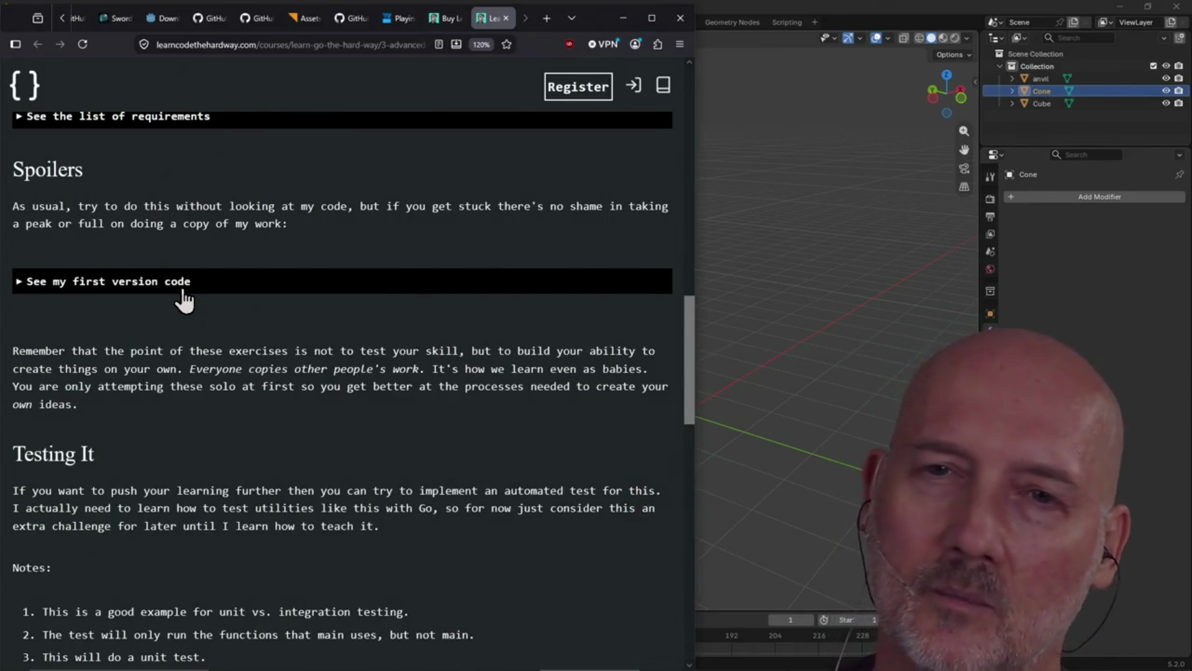
left_click(184, 292)
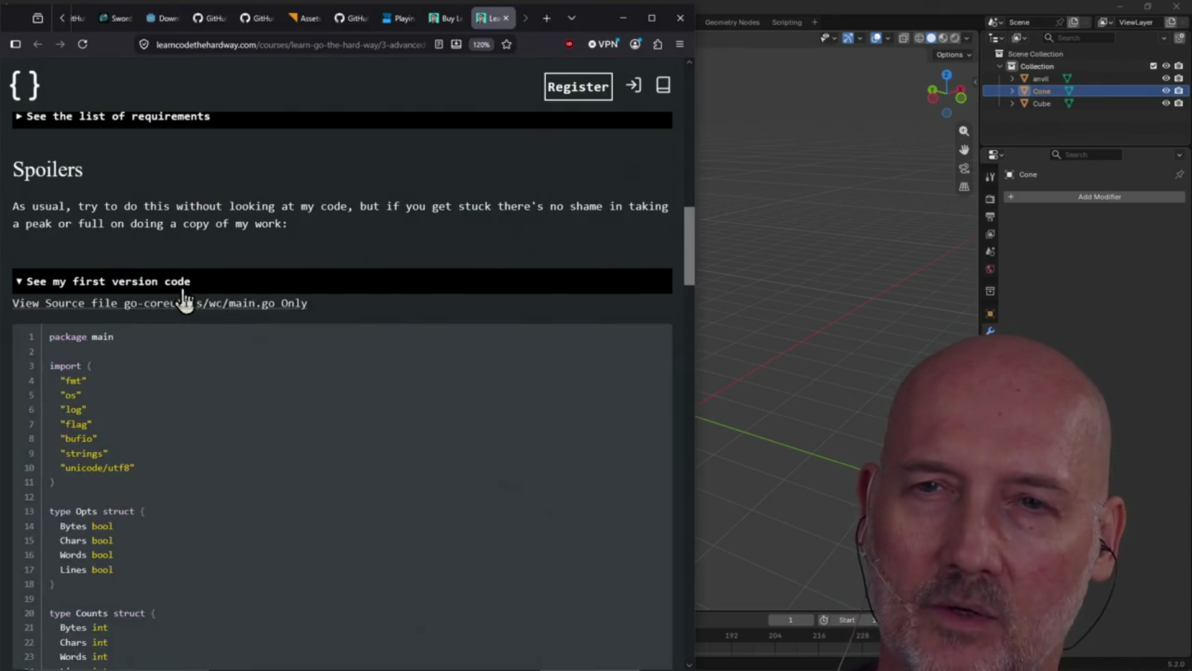
scroll(188, 368, "down", 4)
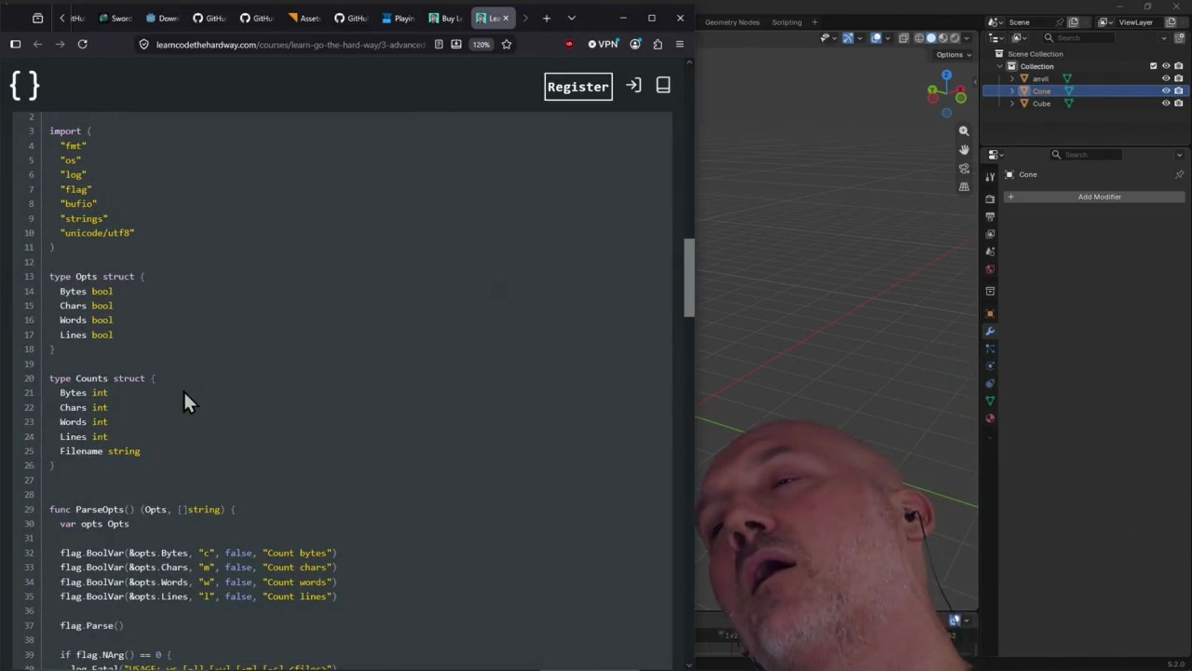
scroll(183, 391, "up", 3)
left_click(135, 204)
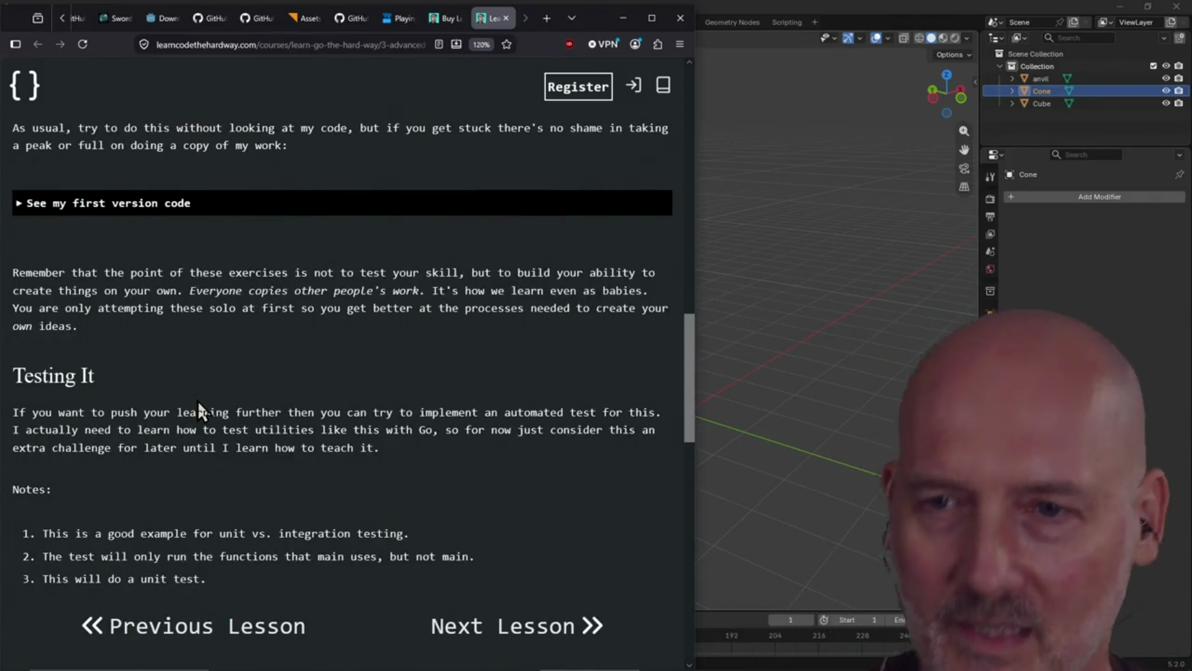
scroll(198, 401, "down", 4)
left_click(197, 402)
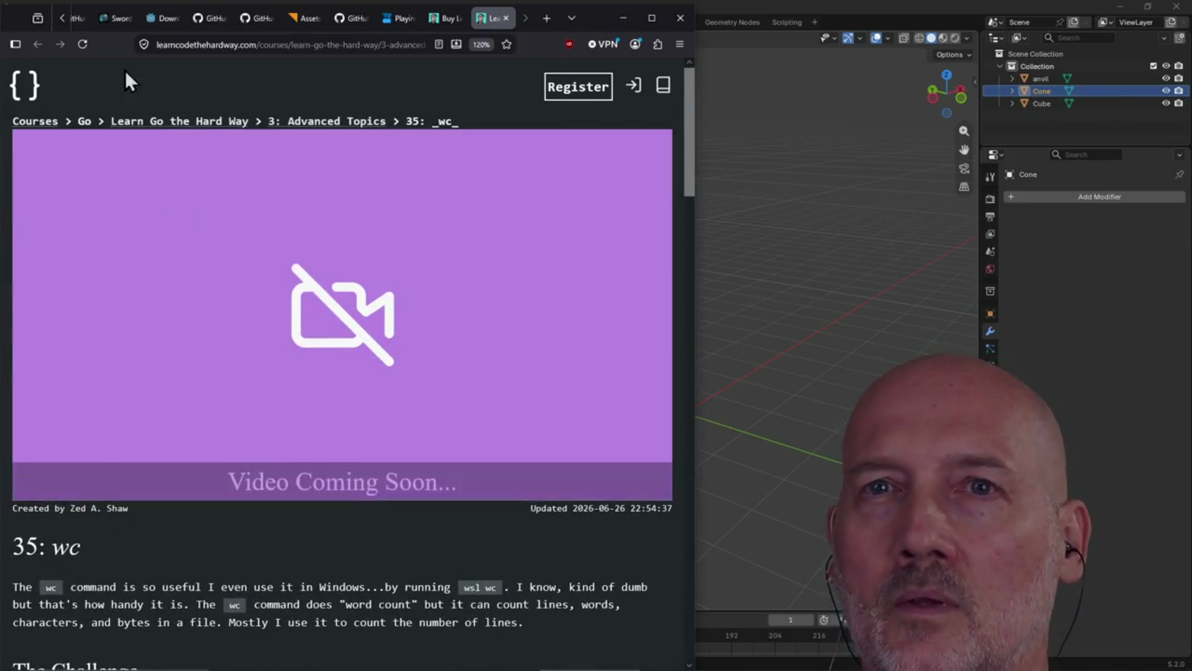
- Close the wc lesson tab and scroll the Go course outline to the Advanced Topics coreutils lessons
left_click(505, 18)
scroll(372, 310, "up", 15)
scroll(359, 312, "up", 5)
scroll(360, 312, "down", 15)
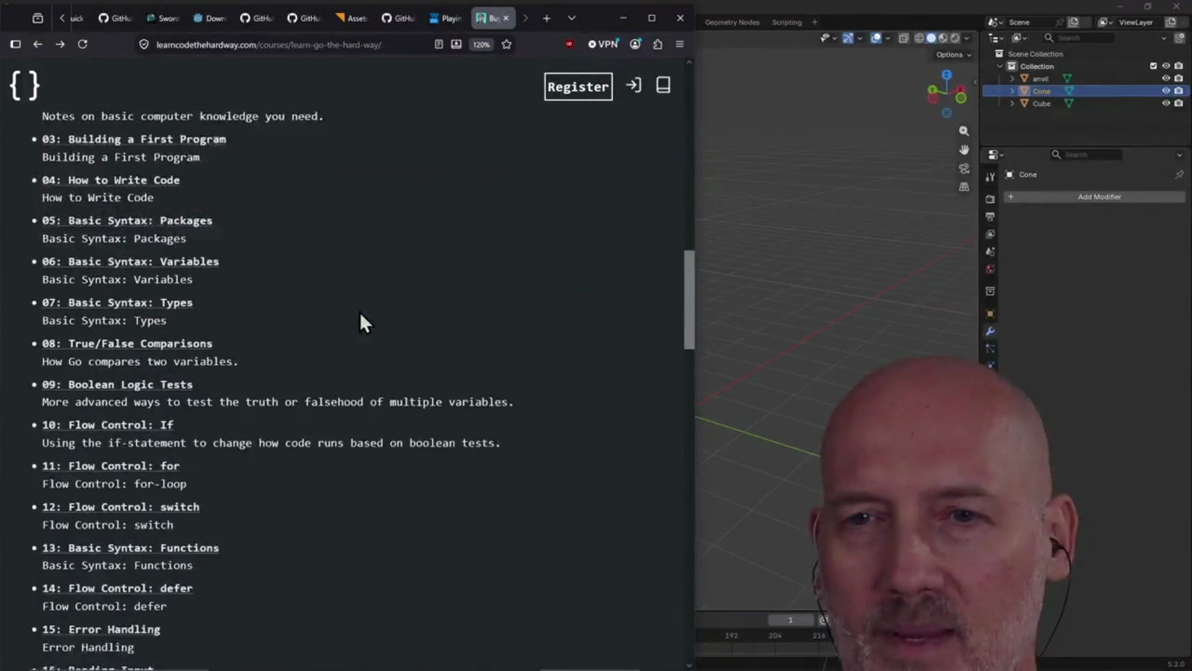
scroll(204, 397, "down", 15)
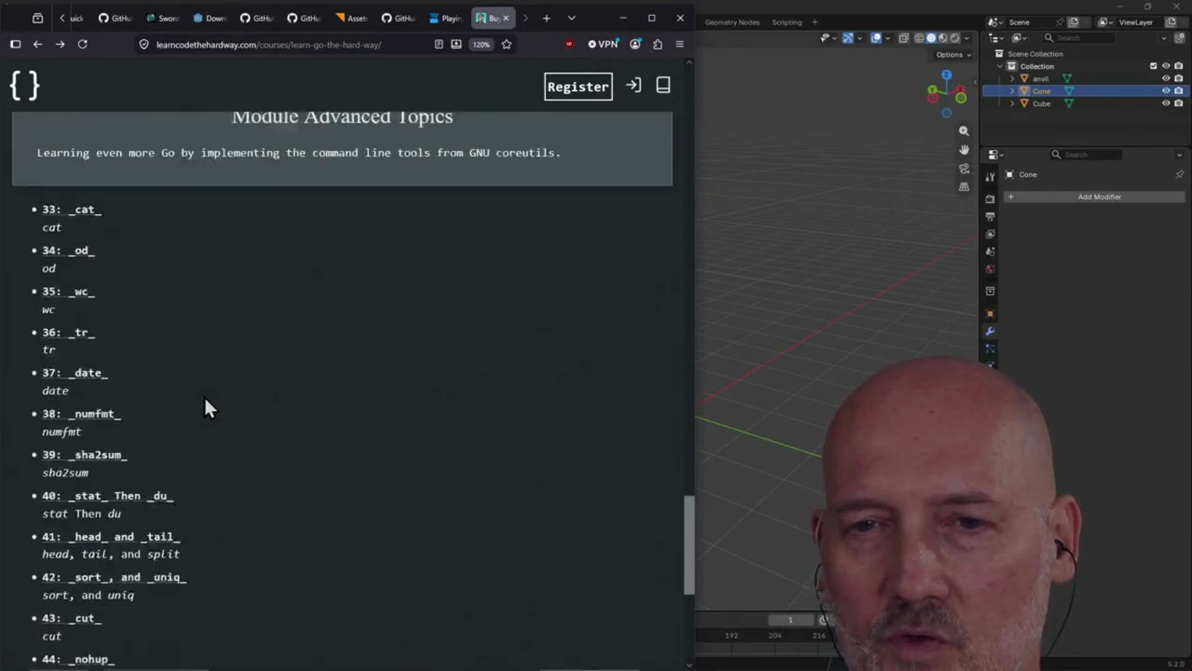
scroll(186, 460, "up", 20)
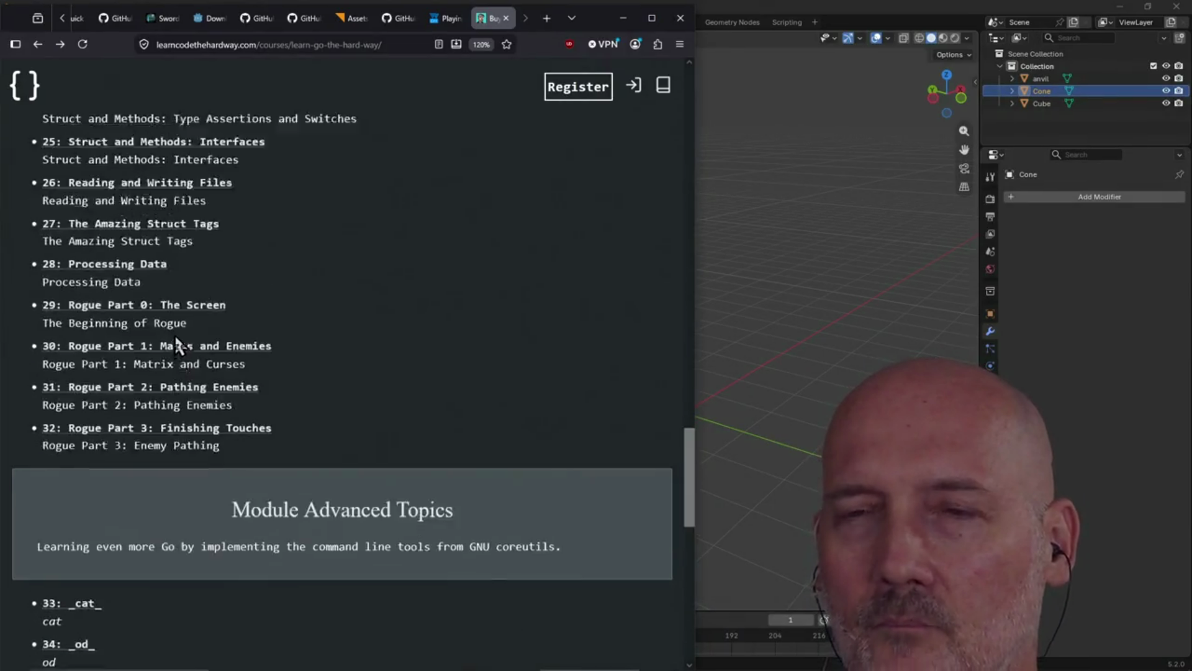
scroll(282, 315, "up", 6)
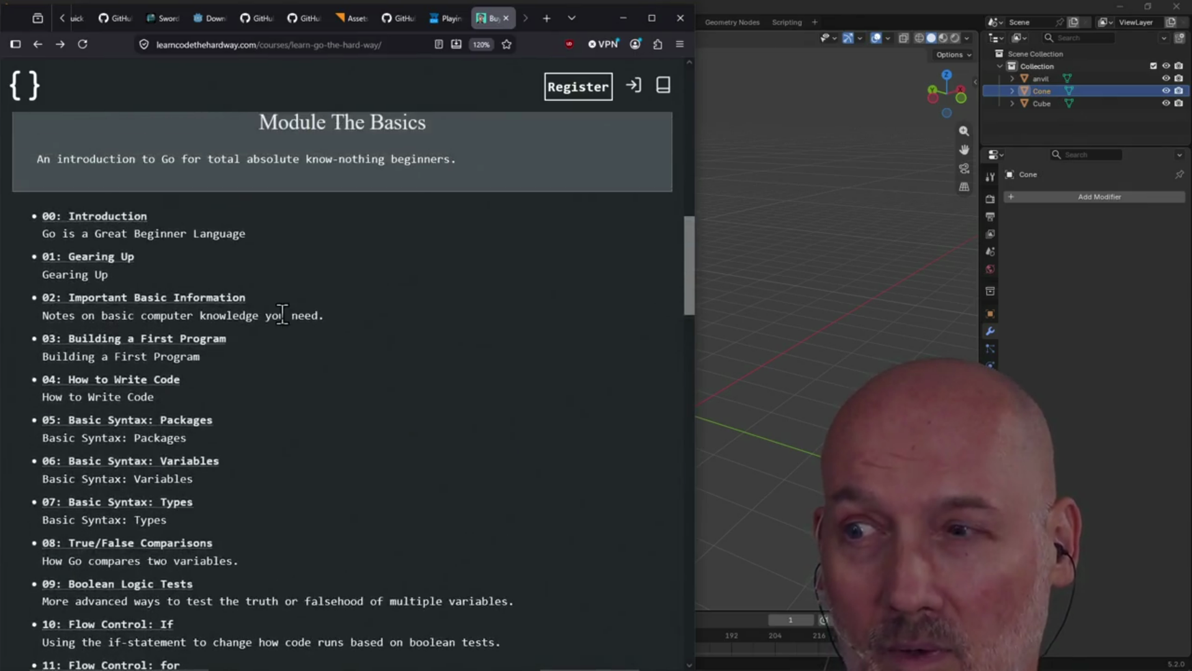
scroll(318, 348, "down", 2)
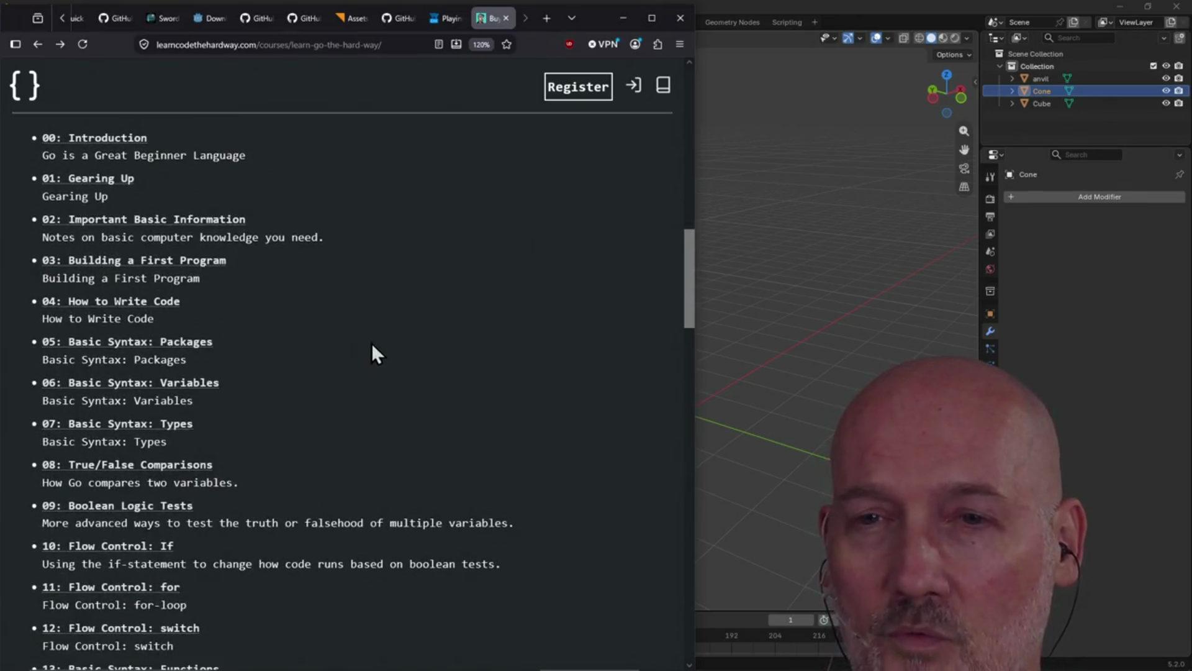
scroll(345, 371, "down", 2)
scroll(345, 371, "up", 2)
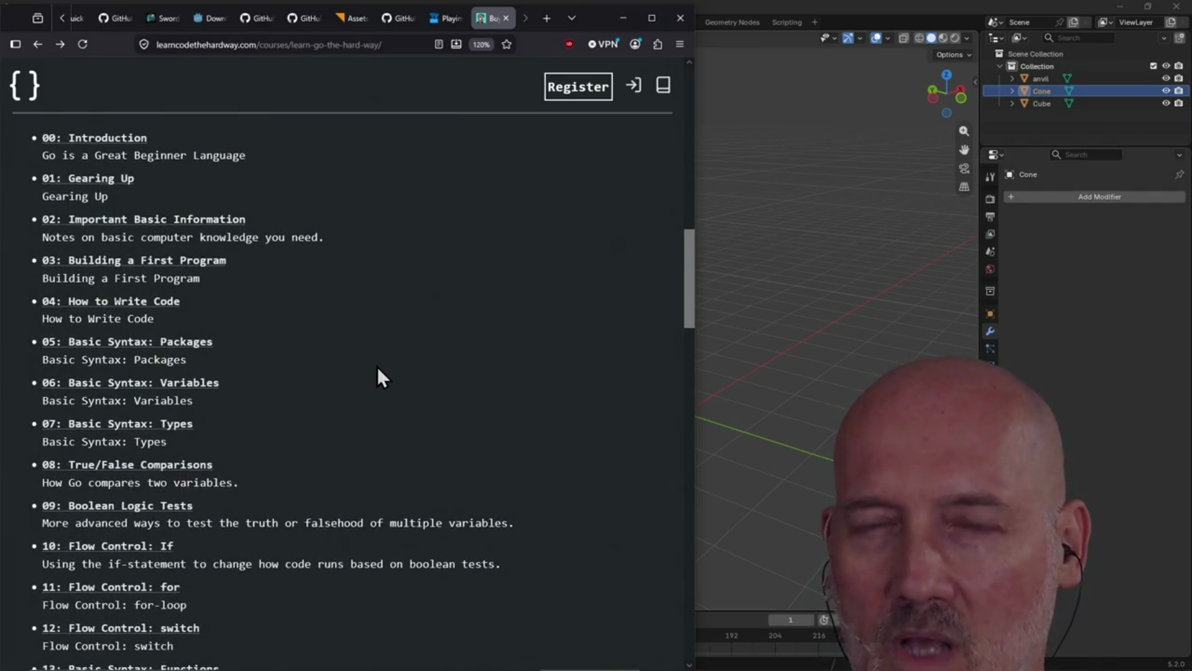
scroll(378, 366, "down", 18)
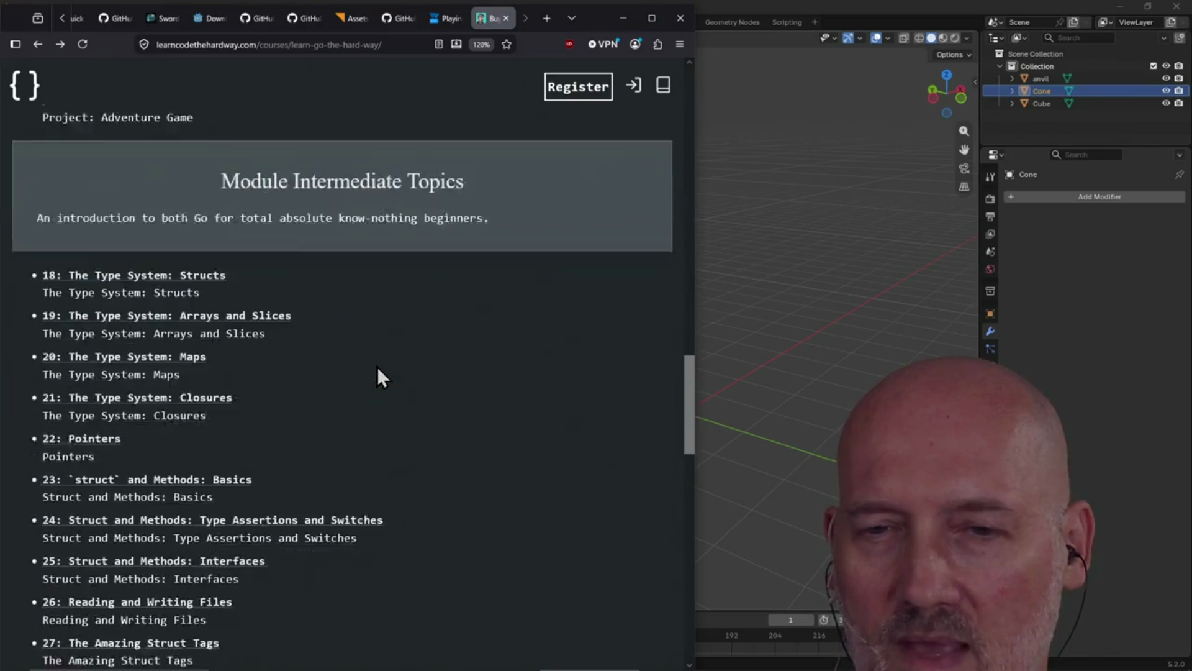
scroll(378, 368, "up", 20)
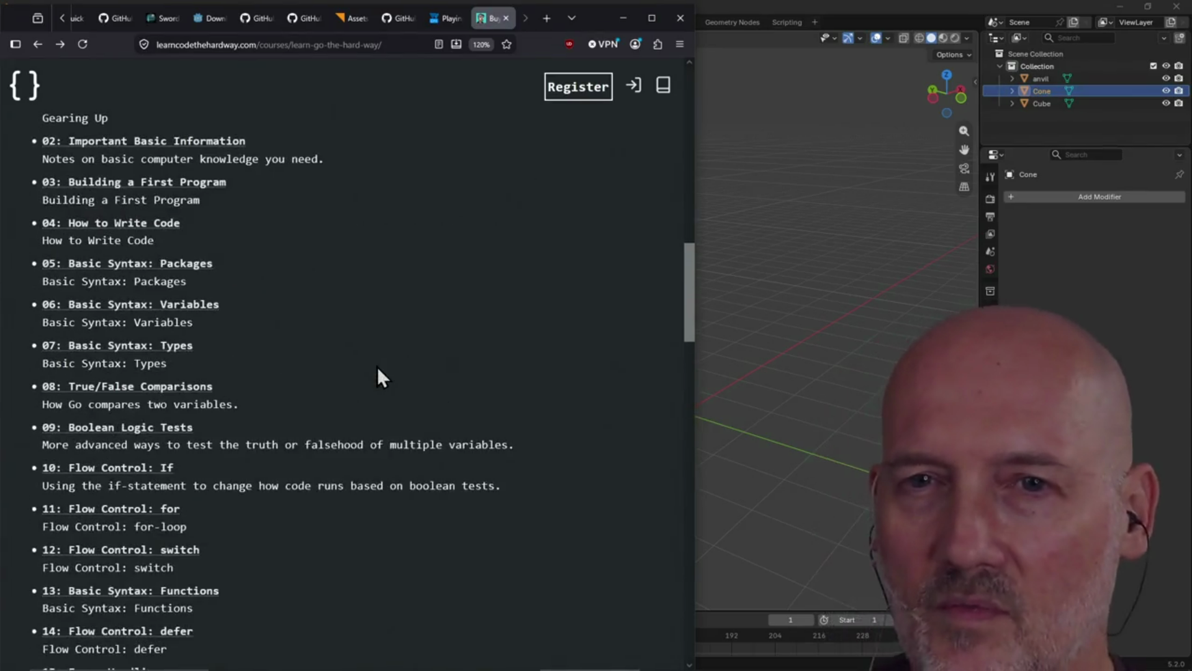
scroll(377, 366, "down", 2)
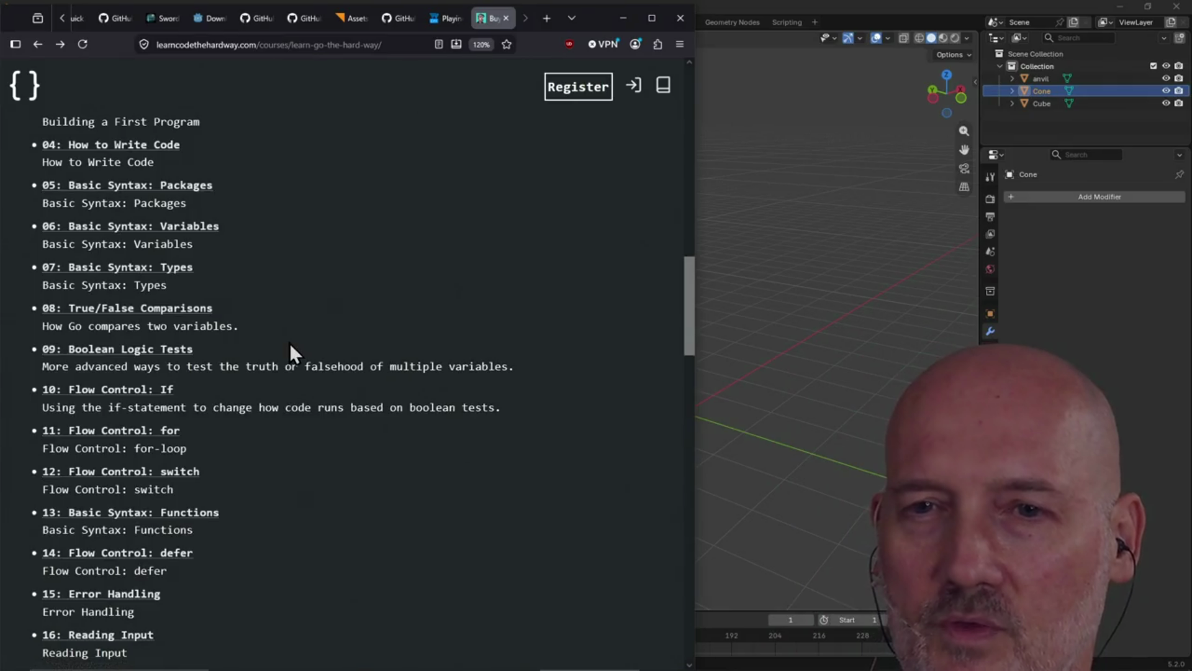
scroll(291, 345, "down", 20)
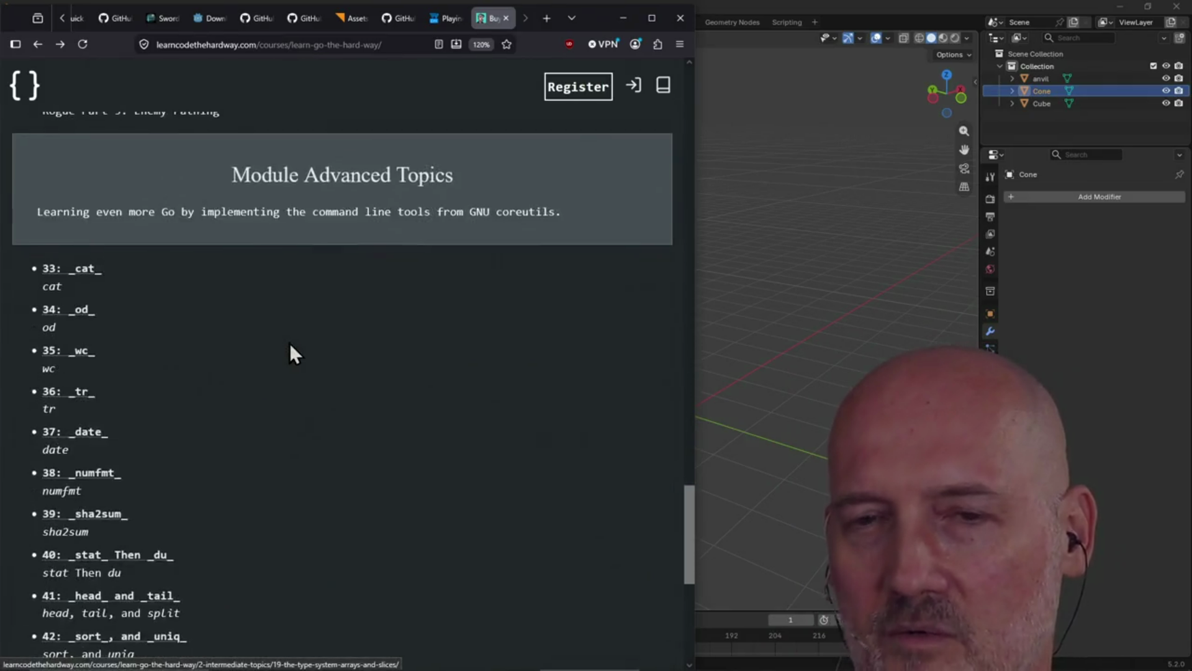
scroll(289, 343, "down", 4)
scroll(290, 343, "up", 2)
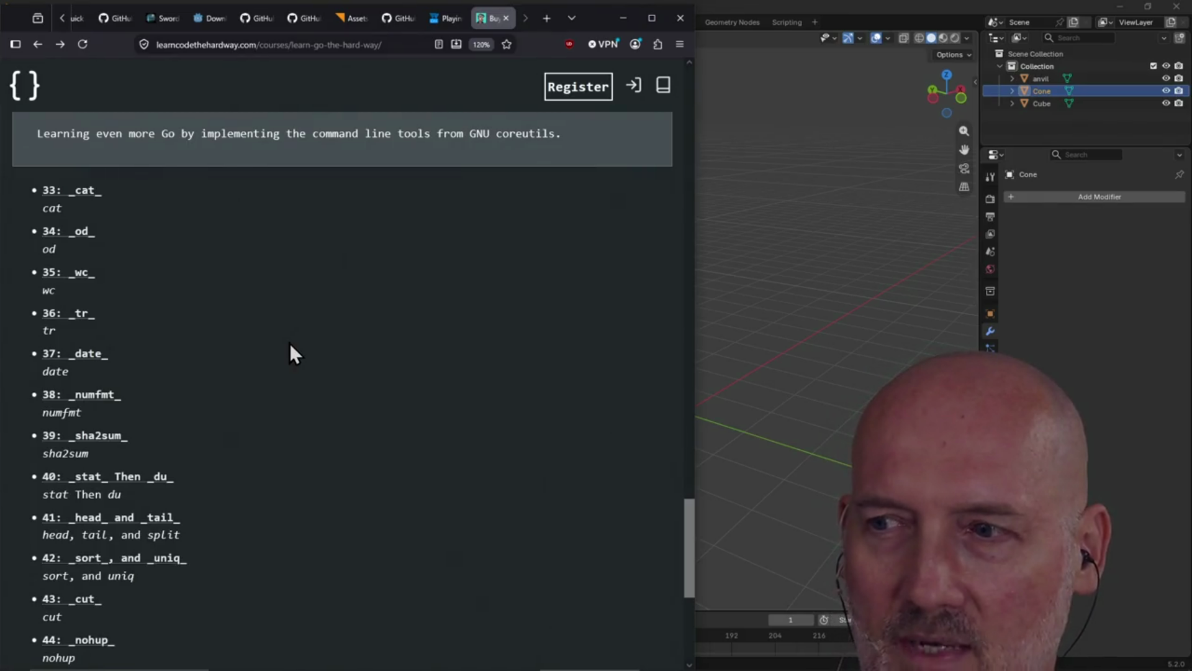
scroll(311, 367, "down", 2)
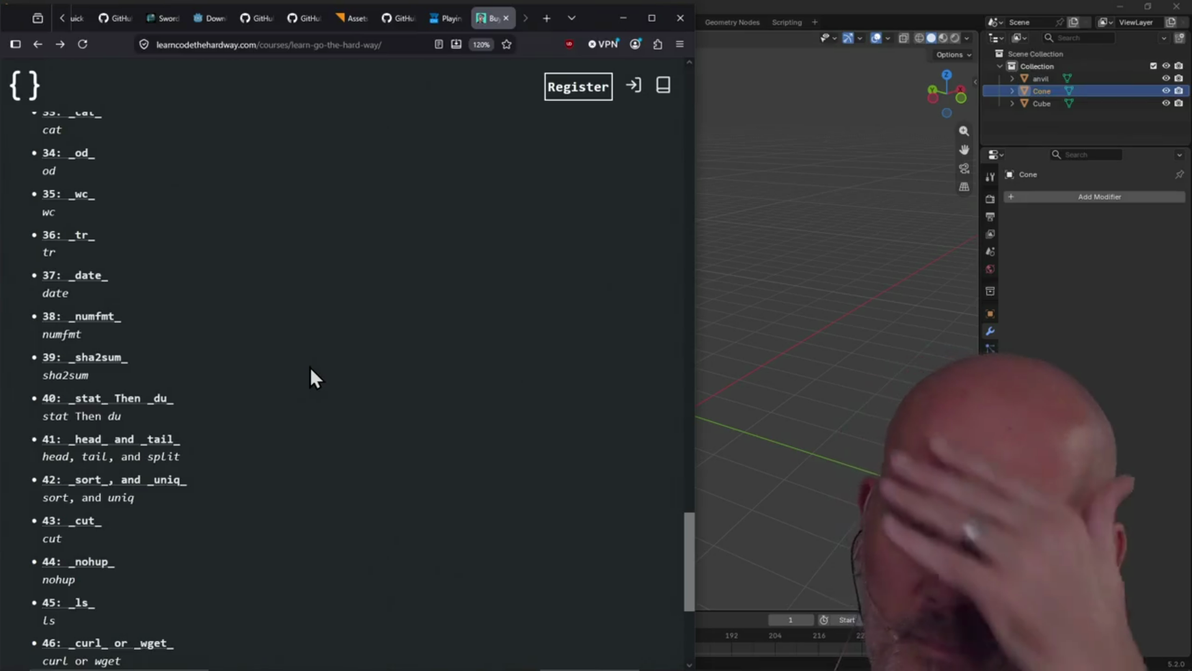
scroll(311, 367, "up", 2)
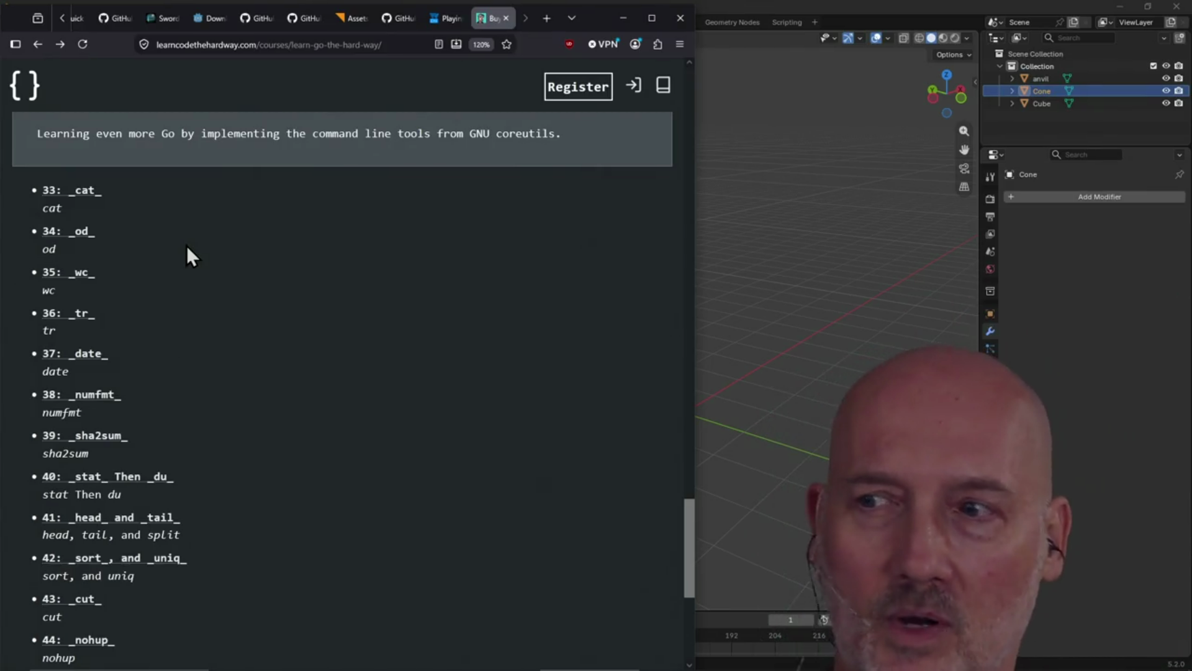
- Scroll the Go course list down to lesson 49 and back to lessons 01–14, then close the page
scroll(187, 245, "down", 3)
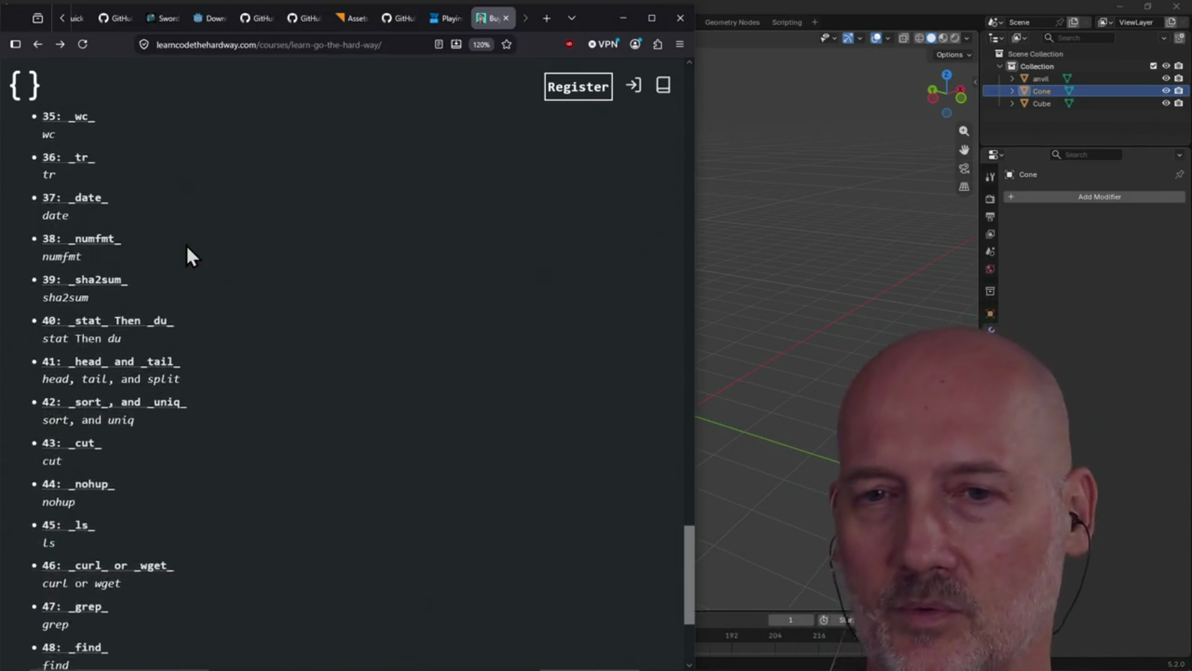
scroll(187, 245, "down", 5)
scroll(147, 391, "up", 10)
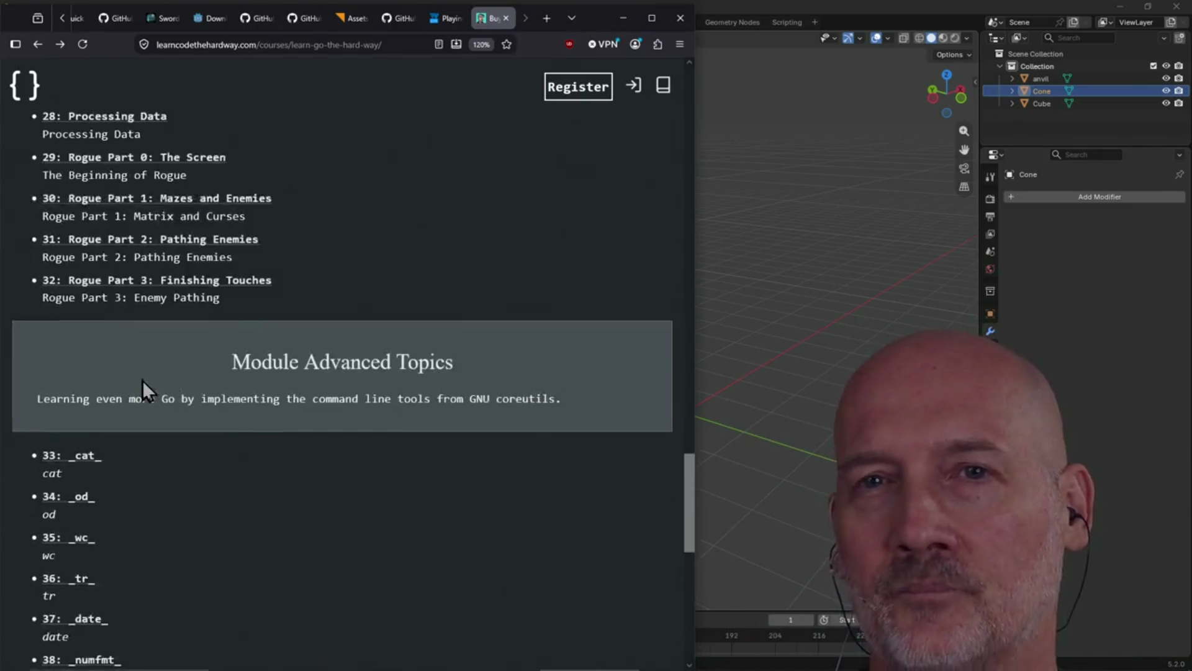
scroll(142, 390, "up", 20)
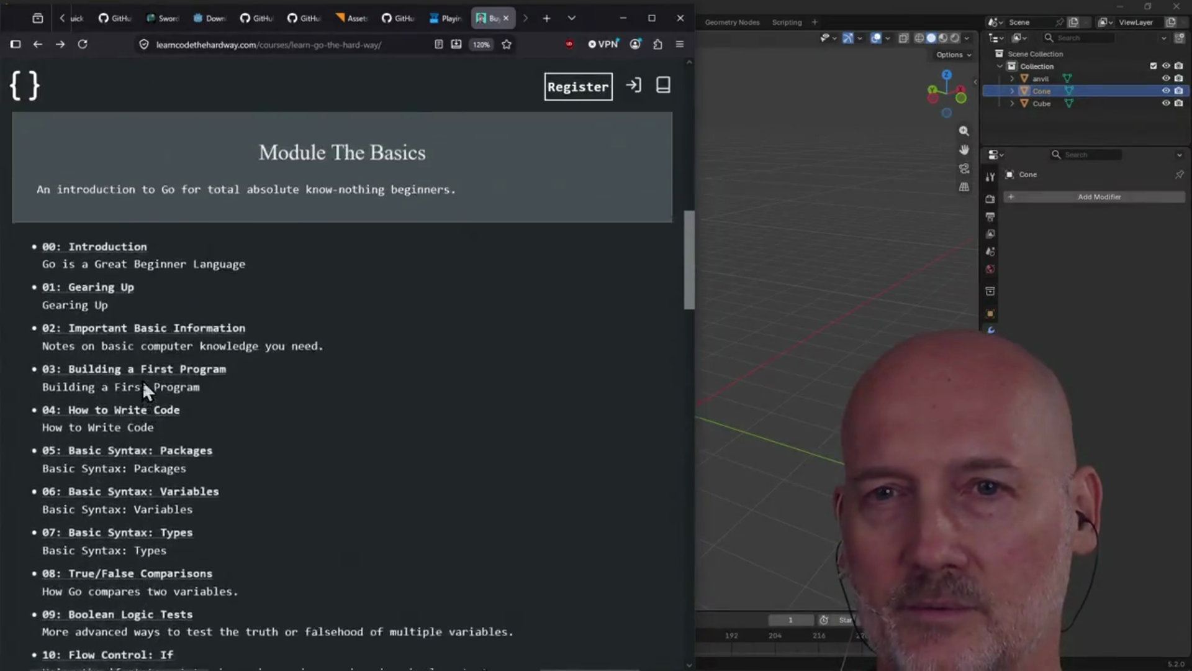
scroll(143, 390, "down", 3)
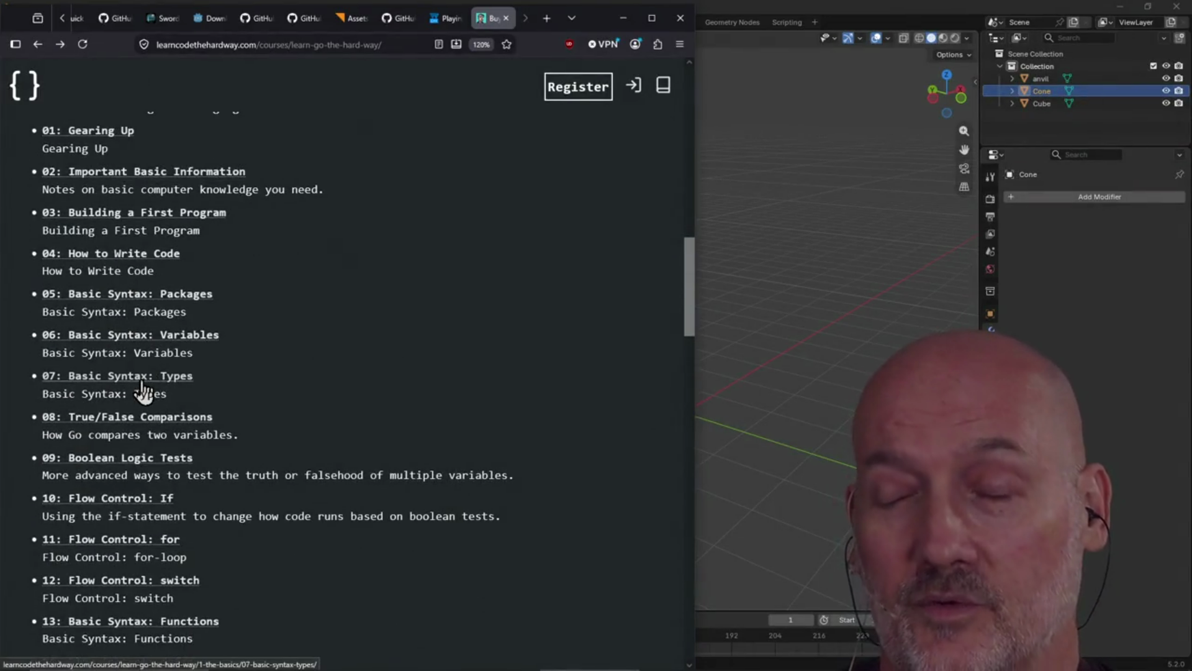
scroll(143, 390, "down", 2)
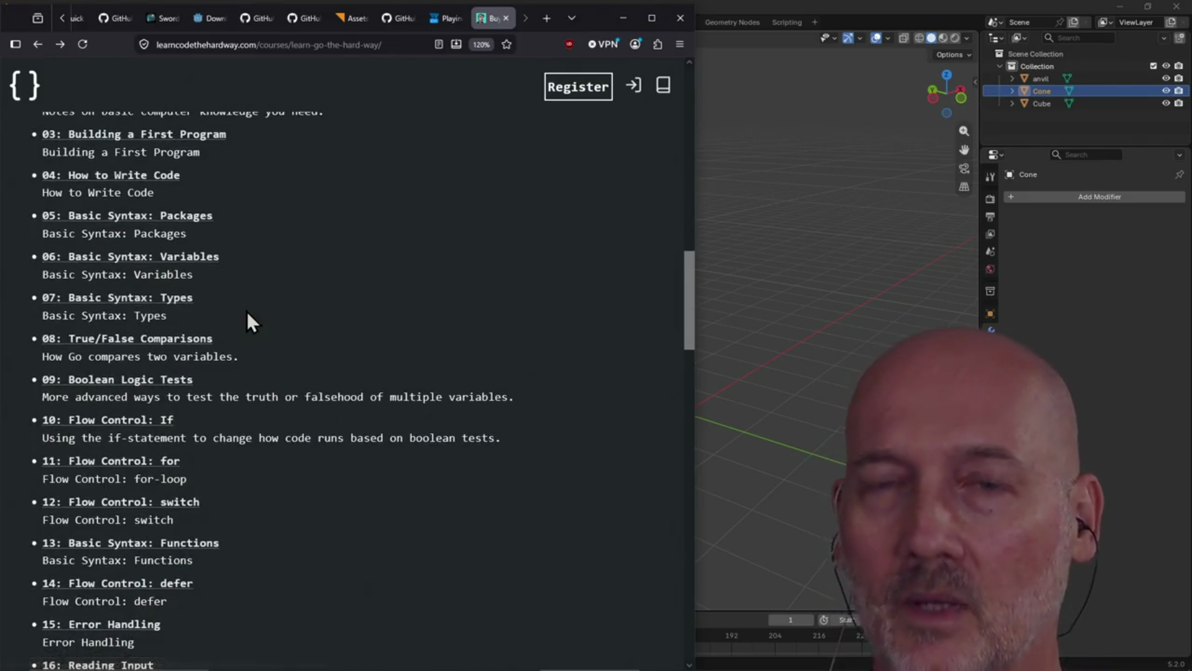
scroll(247, 311, "up", 2)
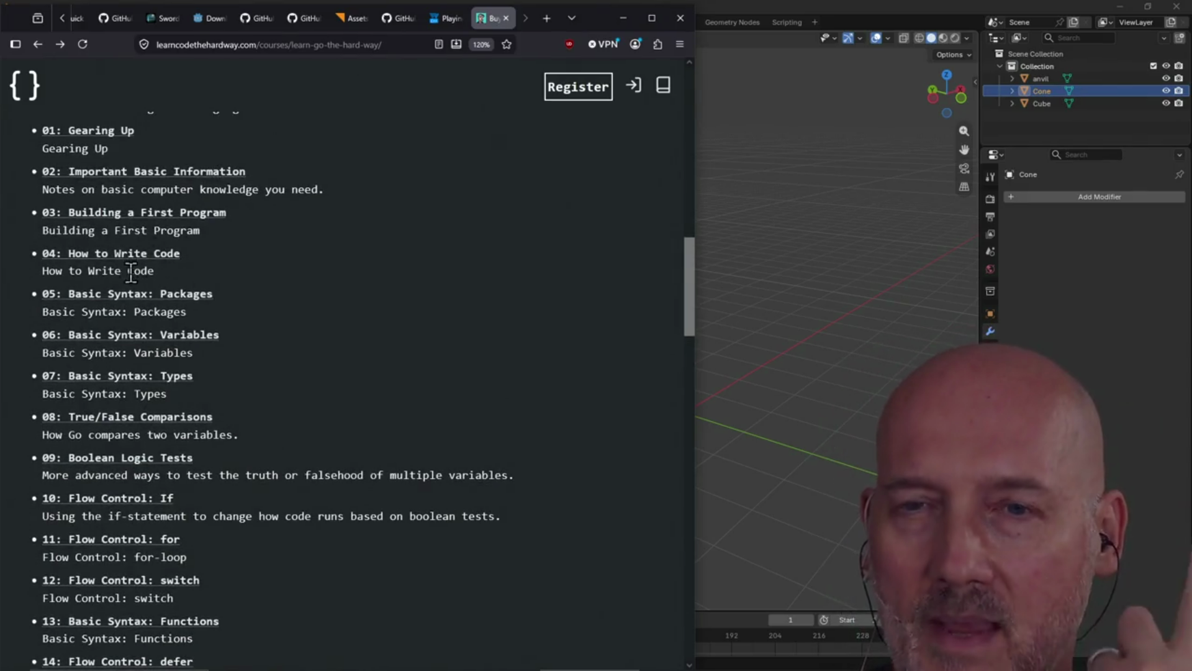
scroll(135, 407, "down", 7)
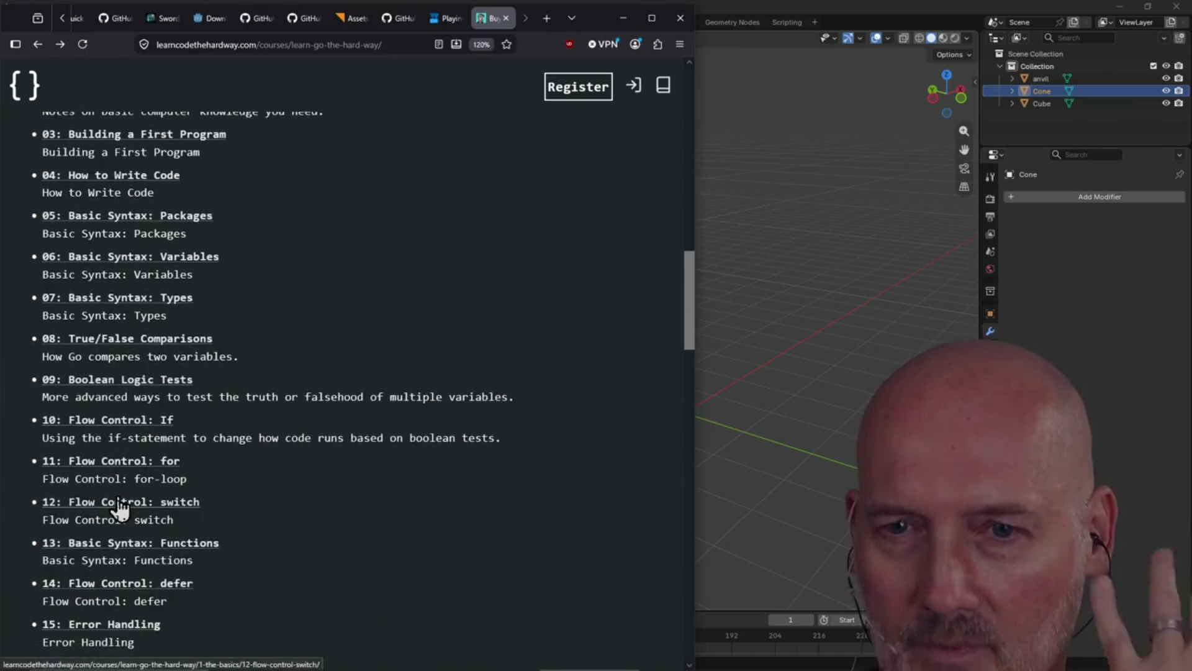
scroll(118, 497, "down", 12)
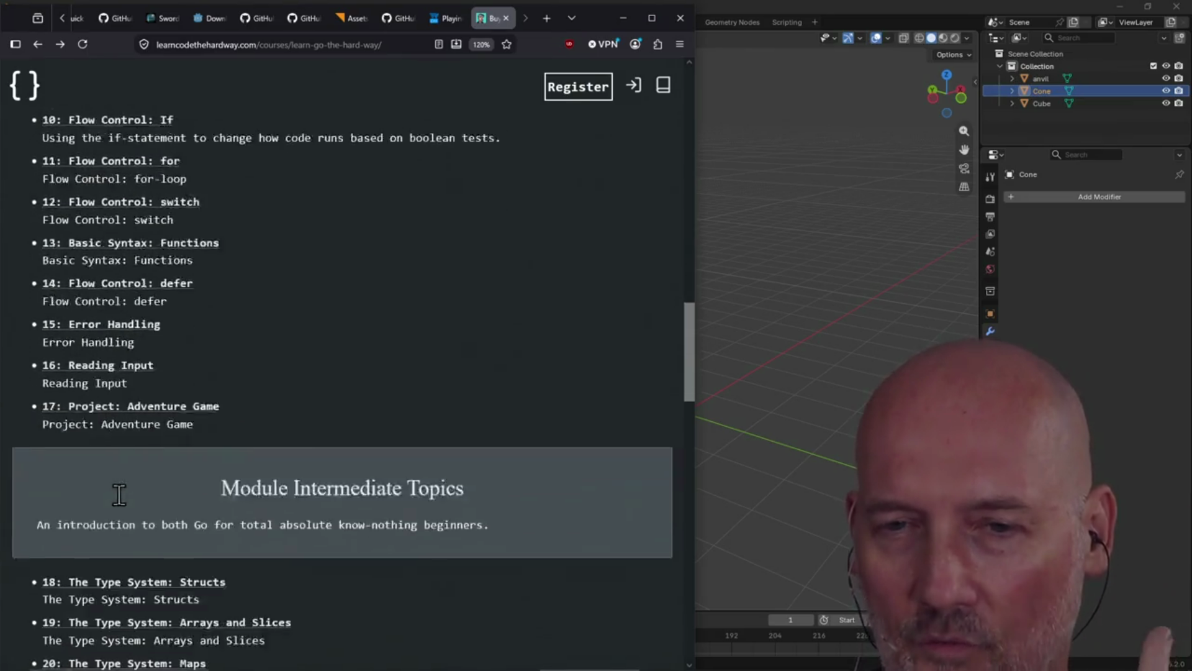
scroll(155, 506, "down", 2)
scroll(130, 497, "up", 13)
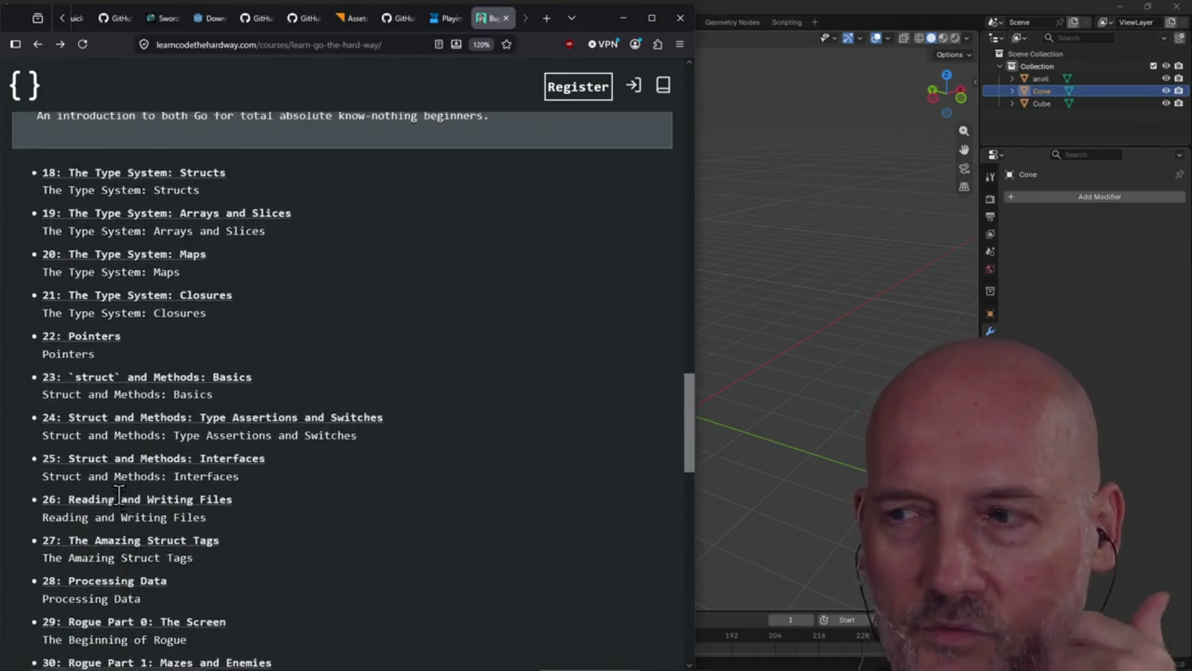
scroll(92, 490, "down", 19)
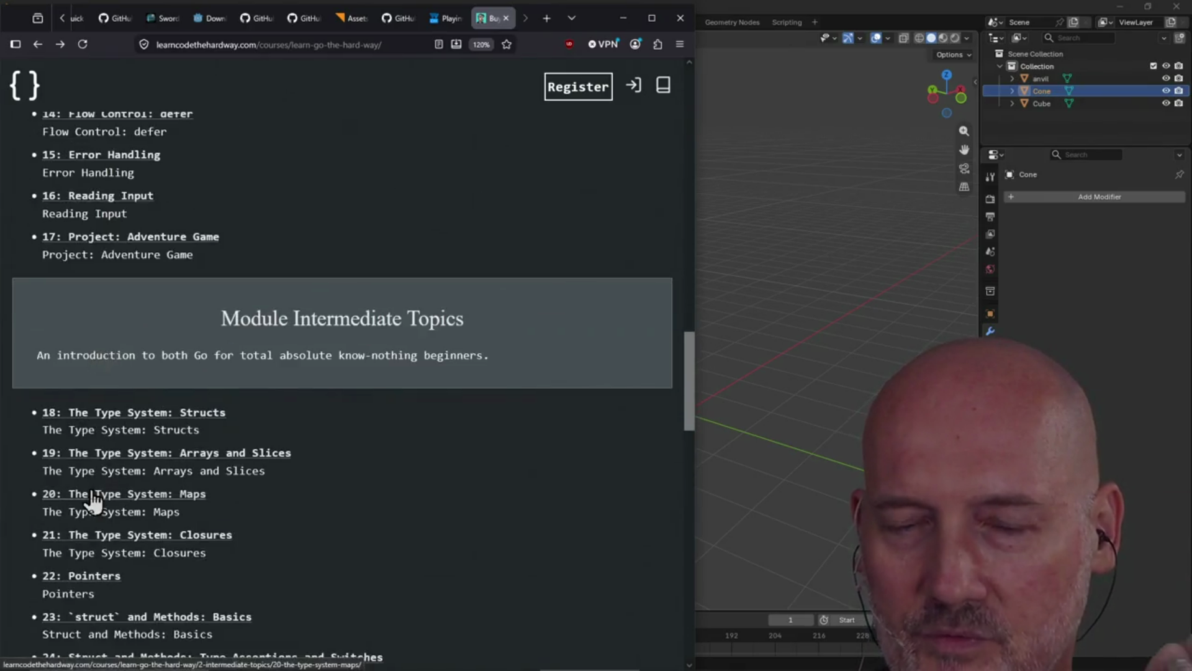
scroll(92, 490, "down", 2)
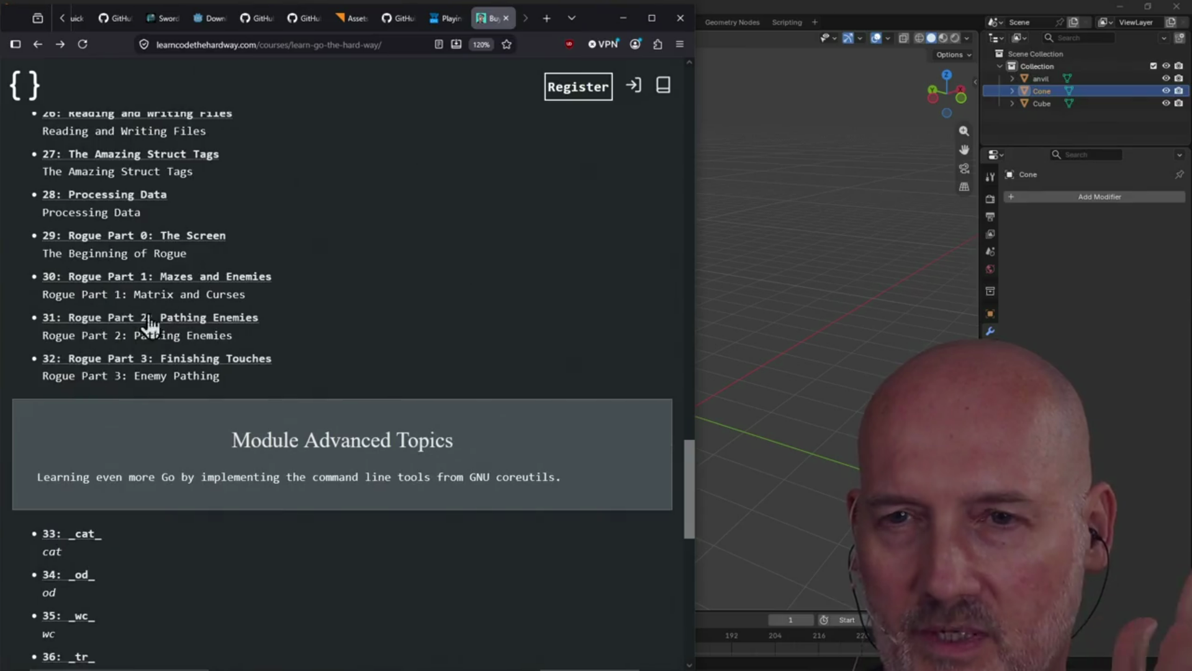
scroll(138, 318, "down", 2)
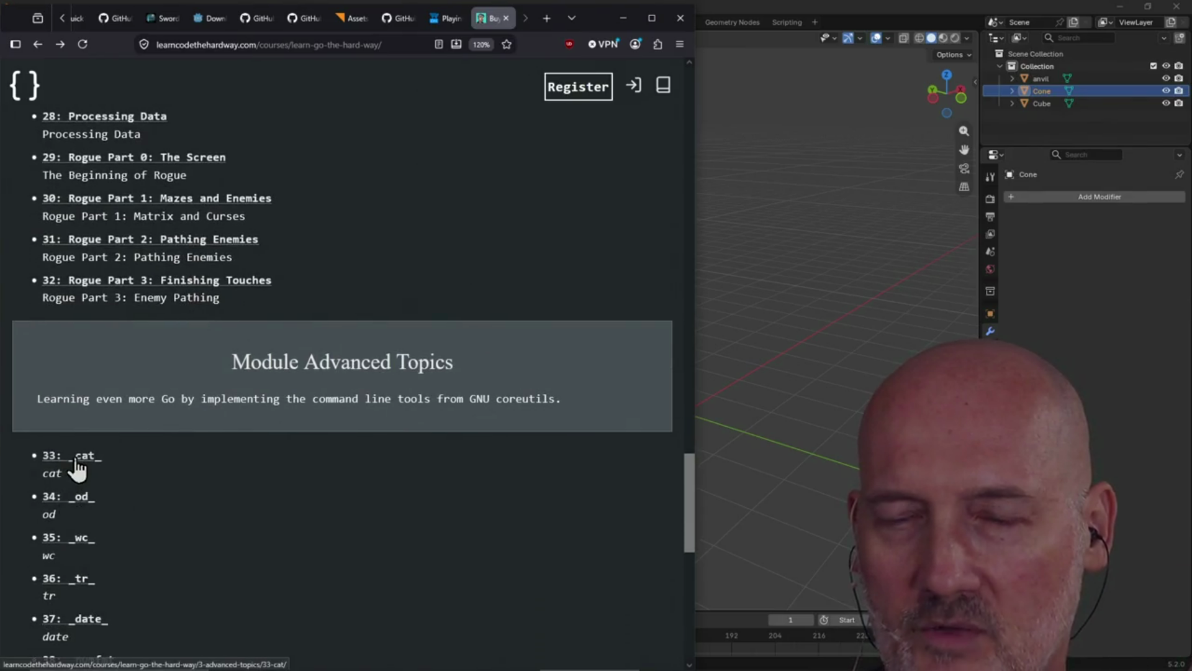
scroll(241, 295, "up", 18)
scroll(91, 200, "up", 7)
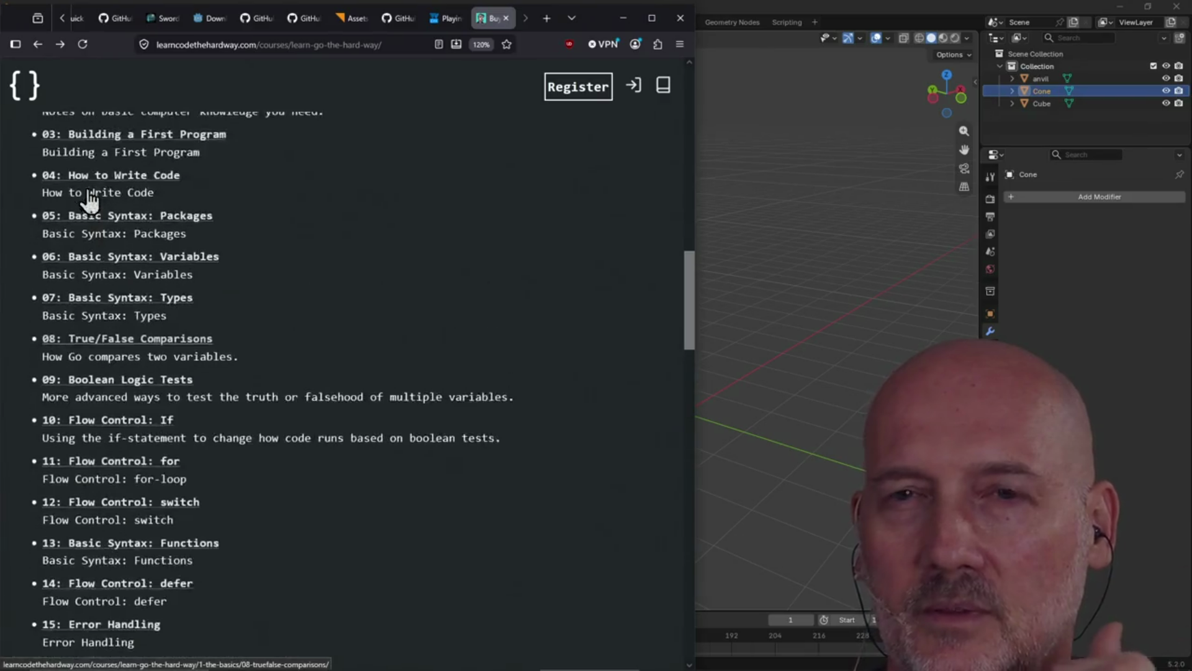
scroll(88, 336, "down", 8)
scroll(85, 360, "down", 8)
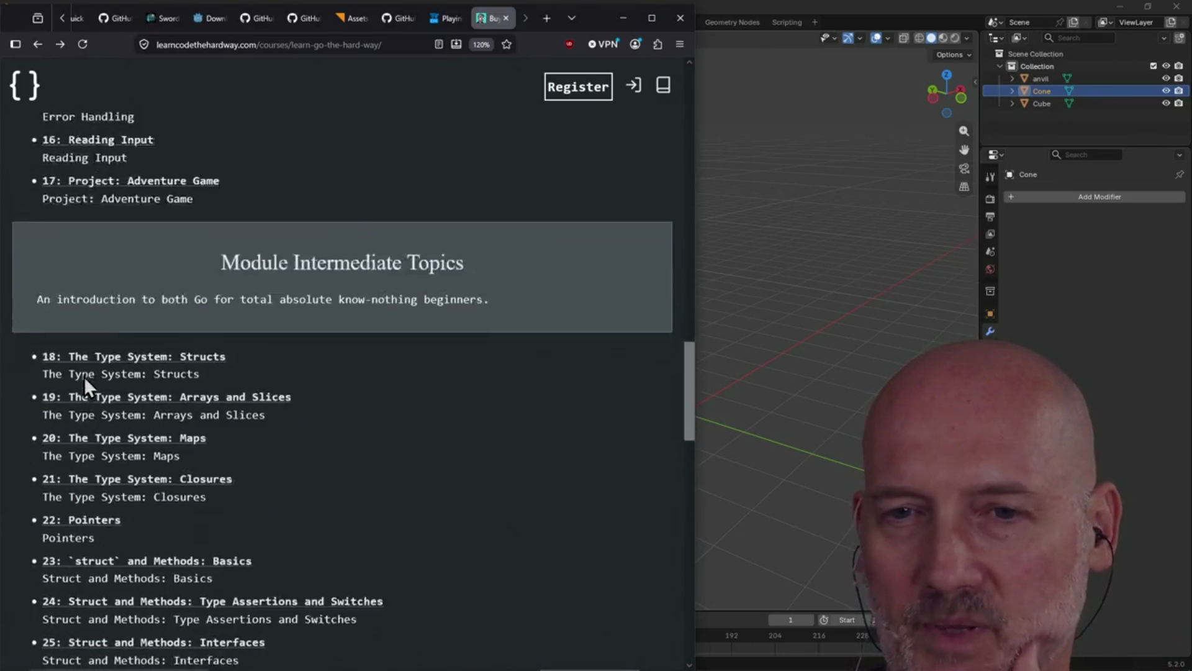
scroll(102, 491, "down", 3)
scroll(91, 522, "down", 5)
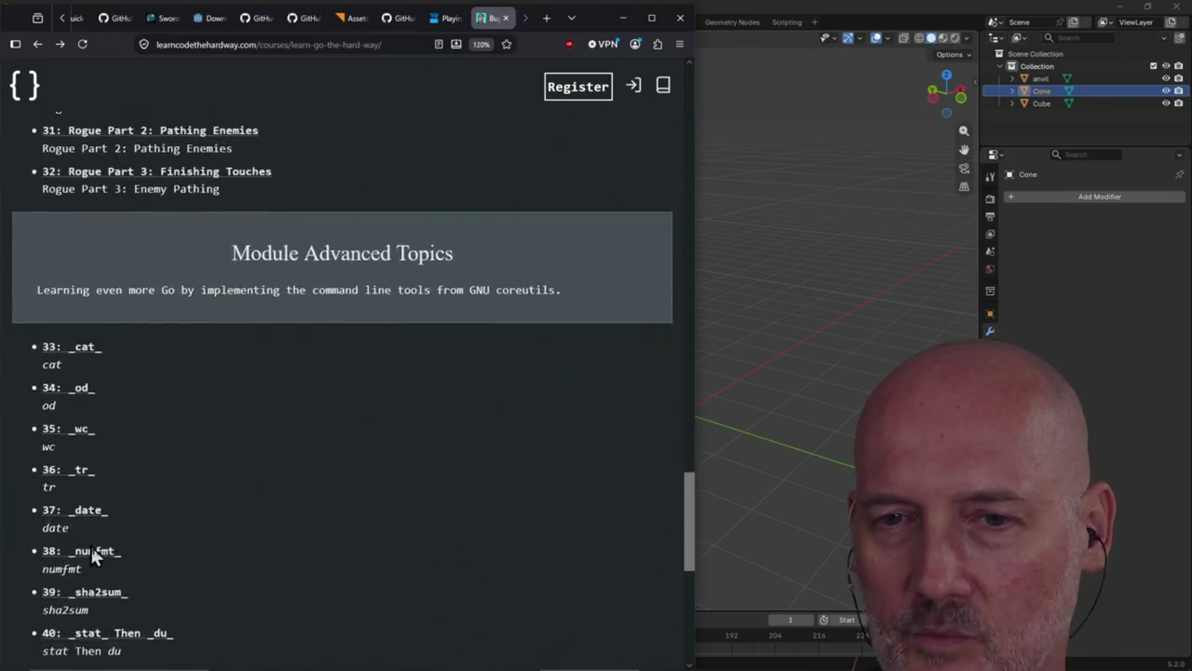
scroll(91, 532, "down", 1)
scroll(90, 531, "down", 1)
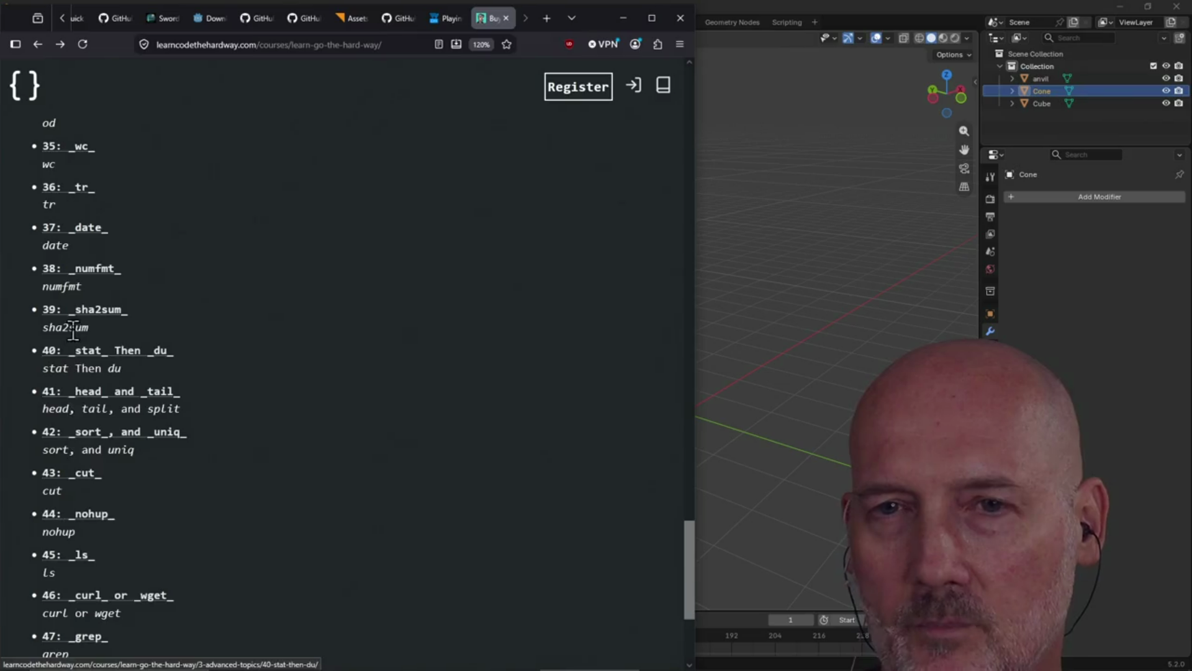
scroll(99, 494, "down", 2)
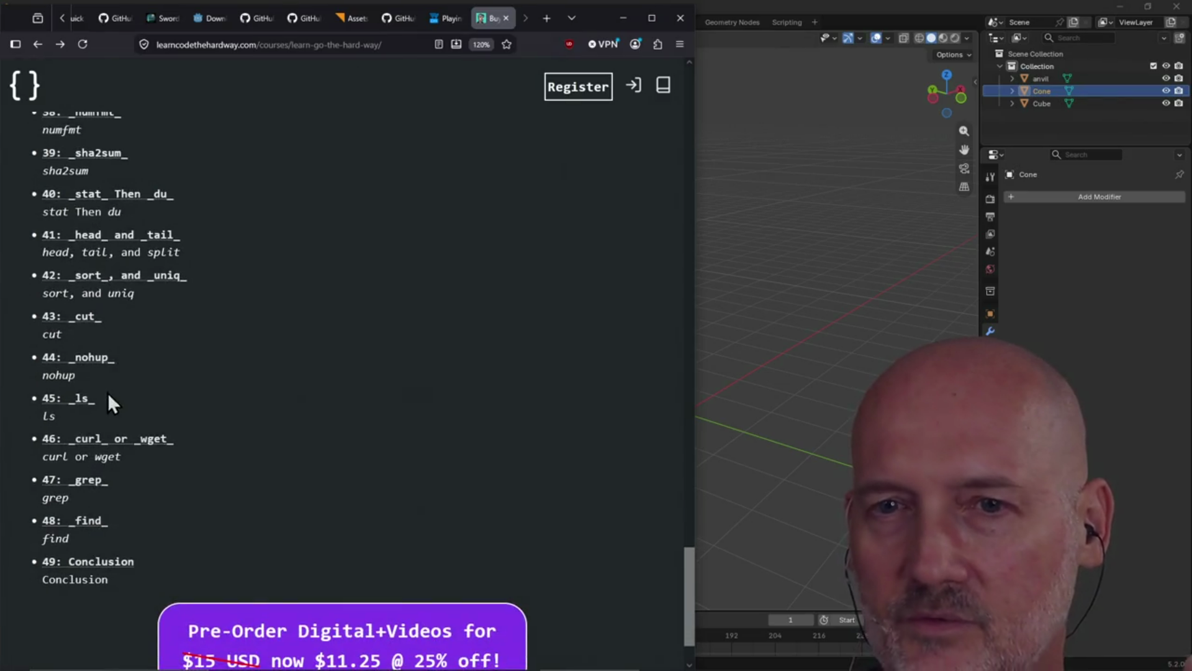
scroll(107, 394, "up", 4)
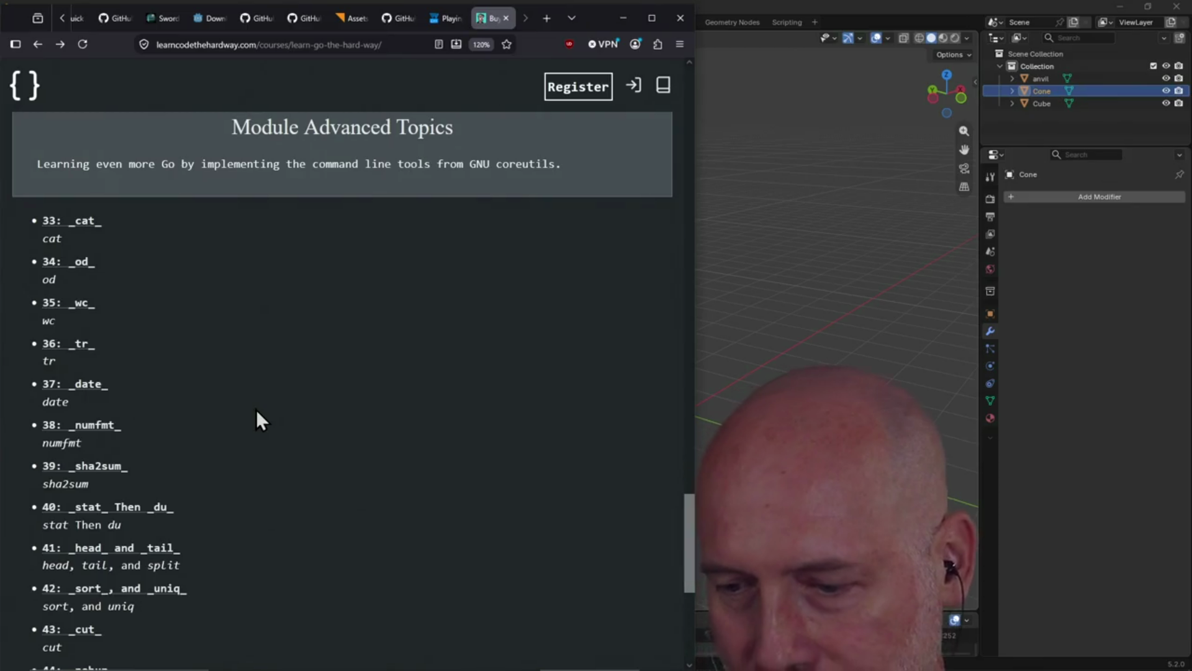
scroll(285, 411, "up", 15)
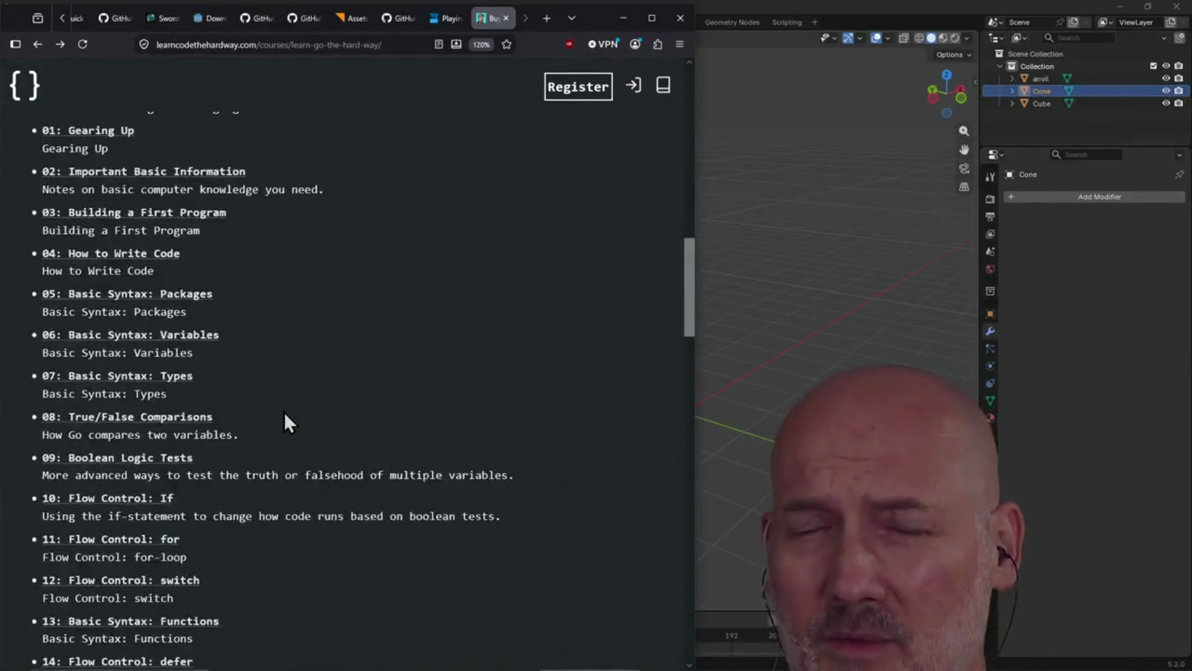
scroll(285, 412, "up", 5)
scroll(333, 423, "down", 5)
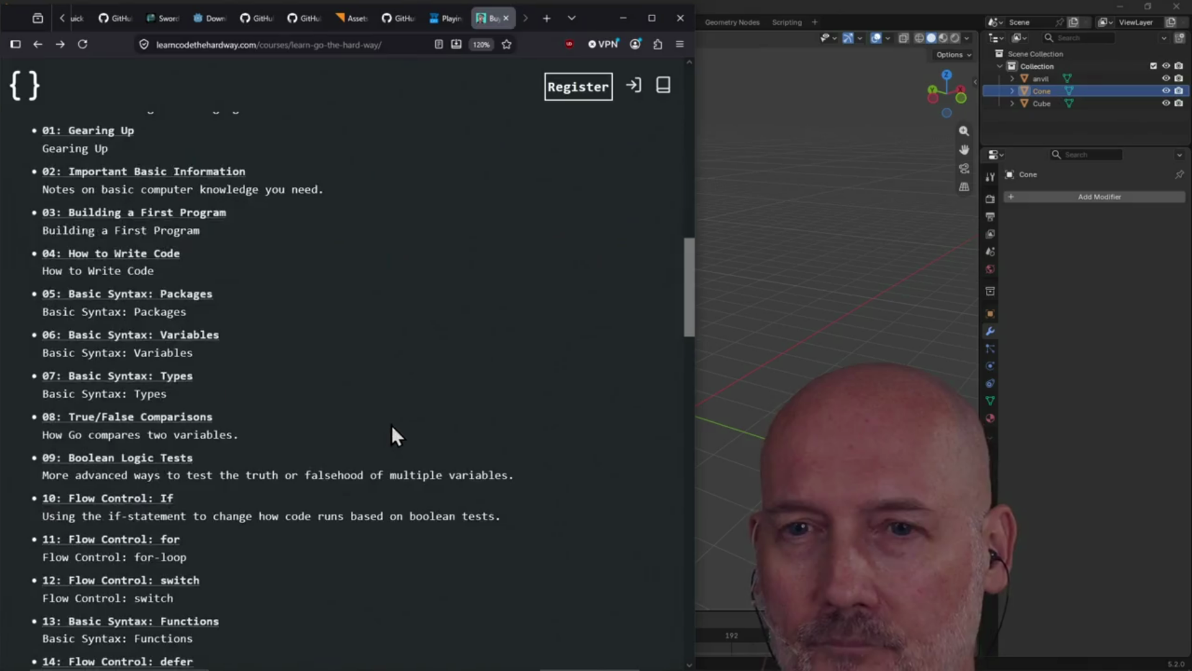
key("ctrl+w")
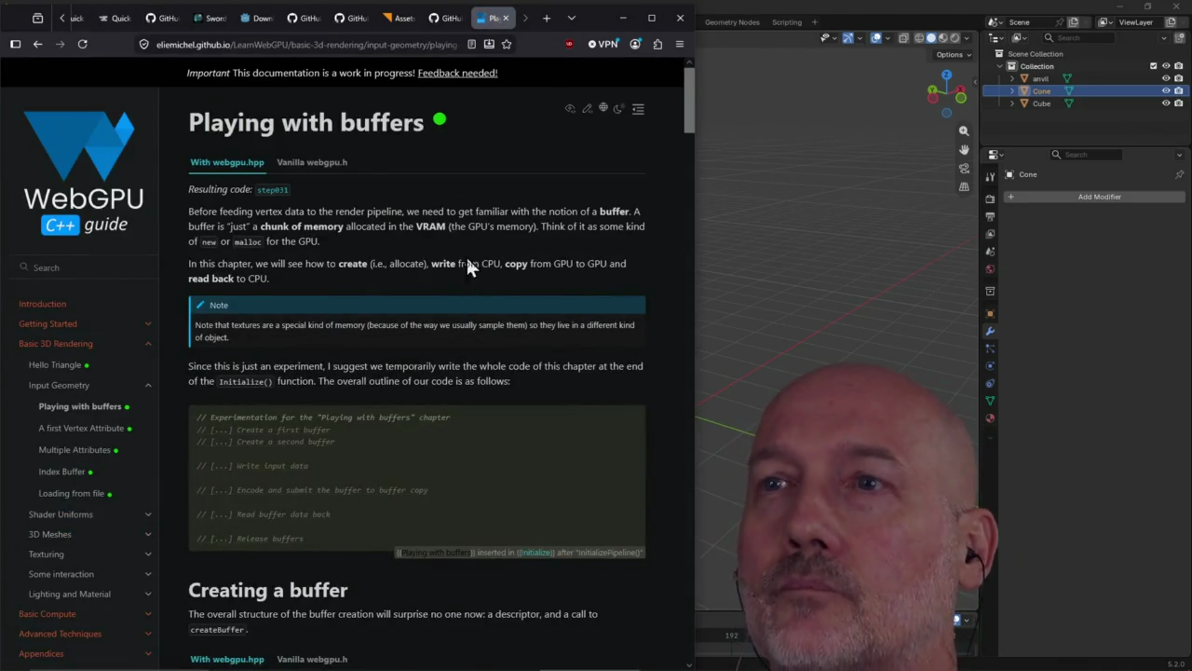
- Return to the Blender anvil scene, orbit around the anvils and cone, then bring up the window switcher
left_click(747, 1)
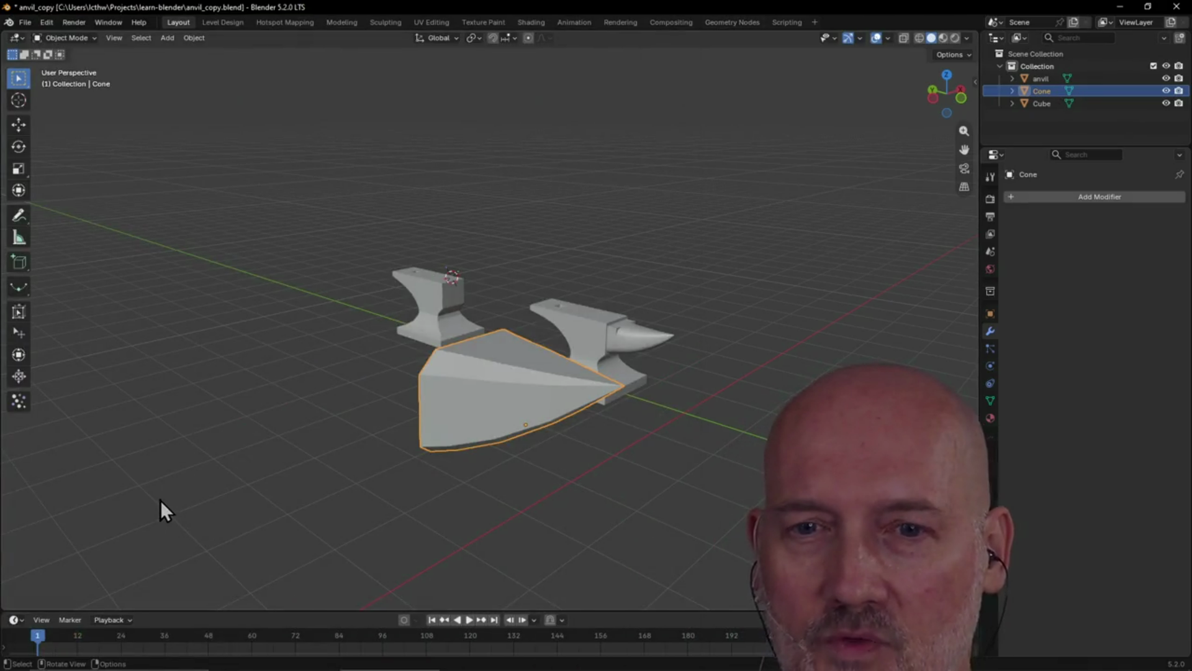
scroll(392, 436, "down", 3)
scroll(393, 436, "up", 6)
scroll(392, 436, "down", 3)
mouse_move(394, 442)
middle_mouse_down()
mouse_move(453, 439)
mouse_move(368, 437)
middle_mouse_up()
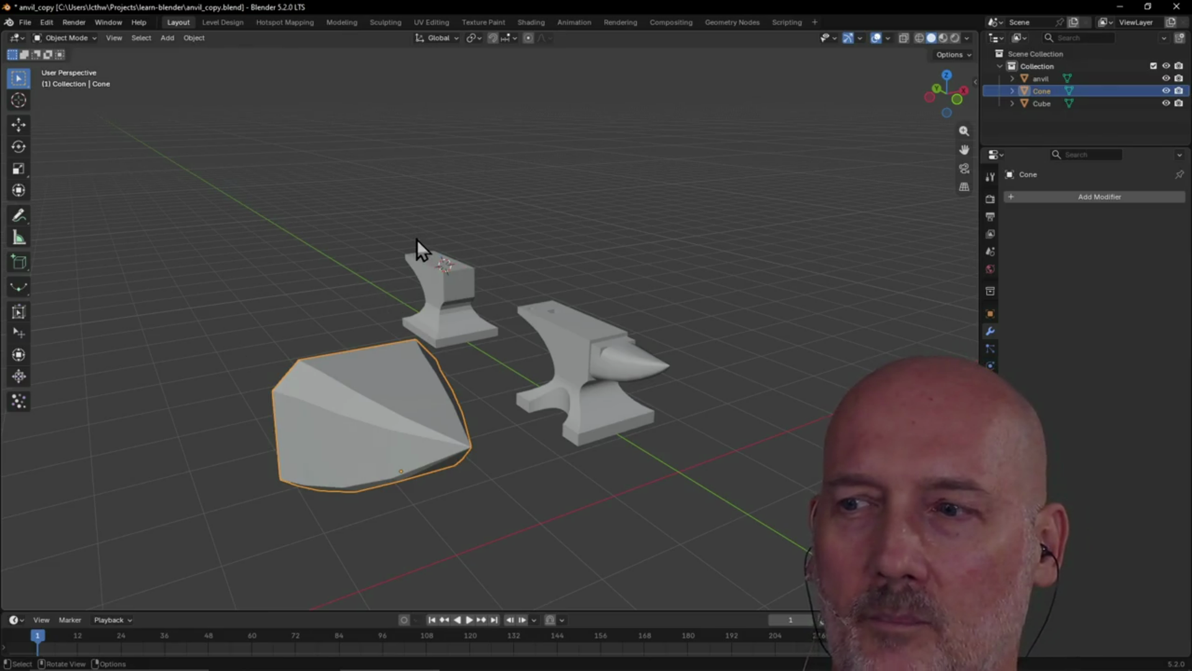
key("alt+Tab")
key("alt+Tab")
key("alt+Tab")
key("alt+Tab")
key("alt+Tab")
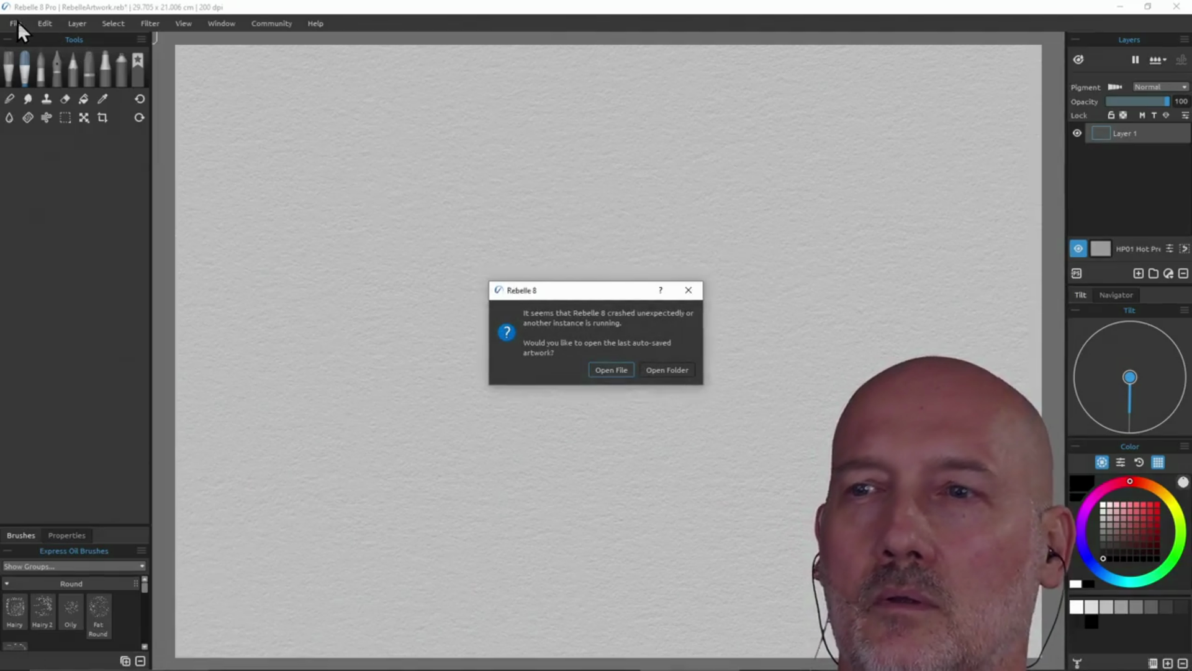
- Dismiss the crash notice and open asian_girl_cast_drawing_painting.reb, saving the current changes
left_click(696, 295)
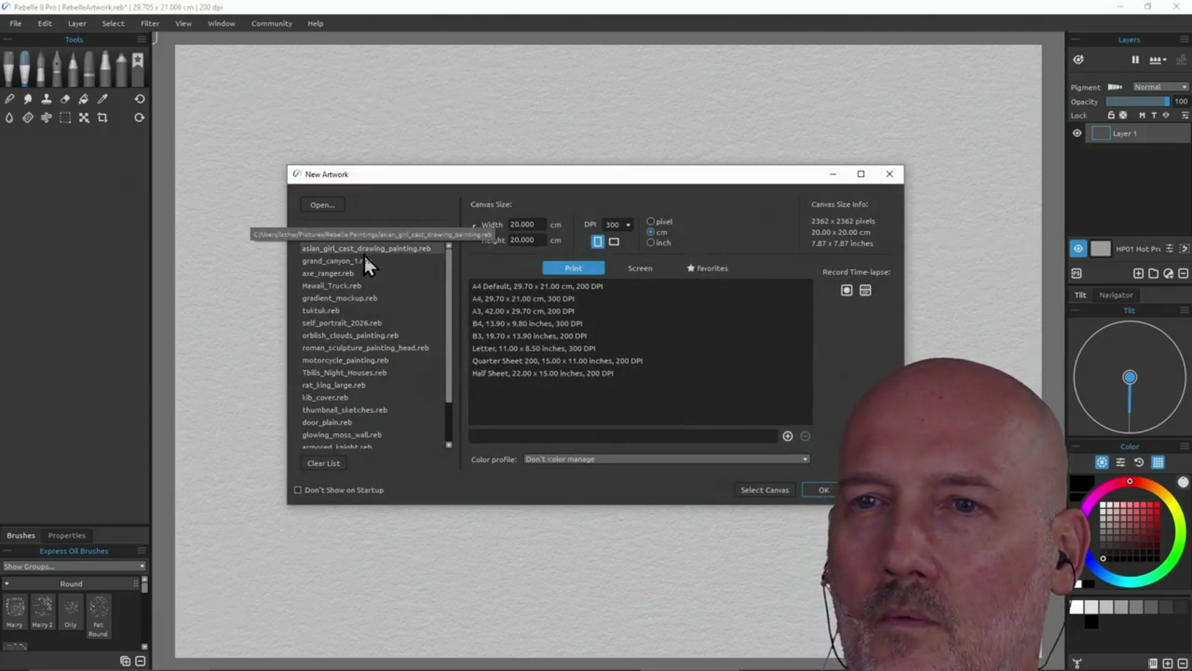
double_click(375, 250)
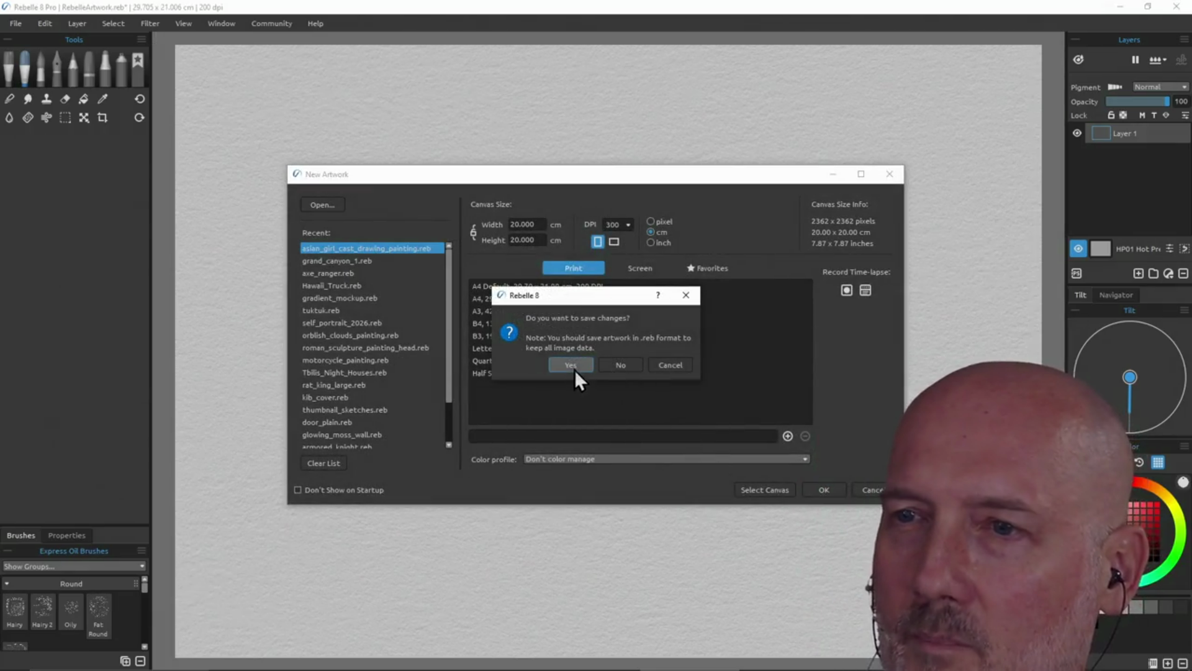
left_click(612, 365)
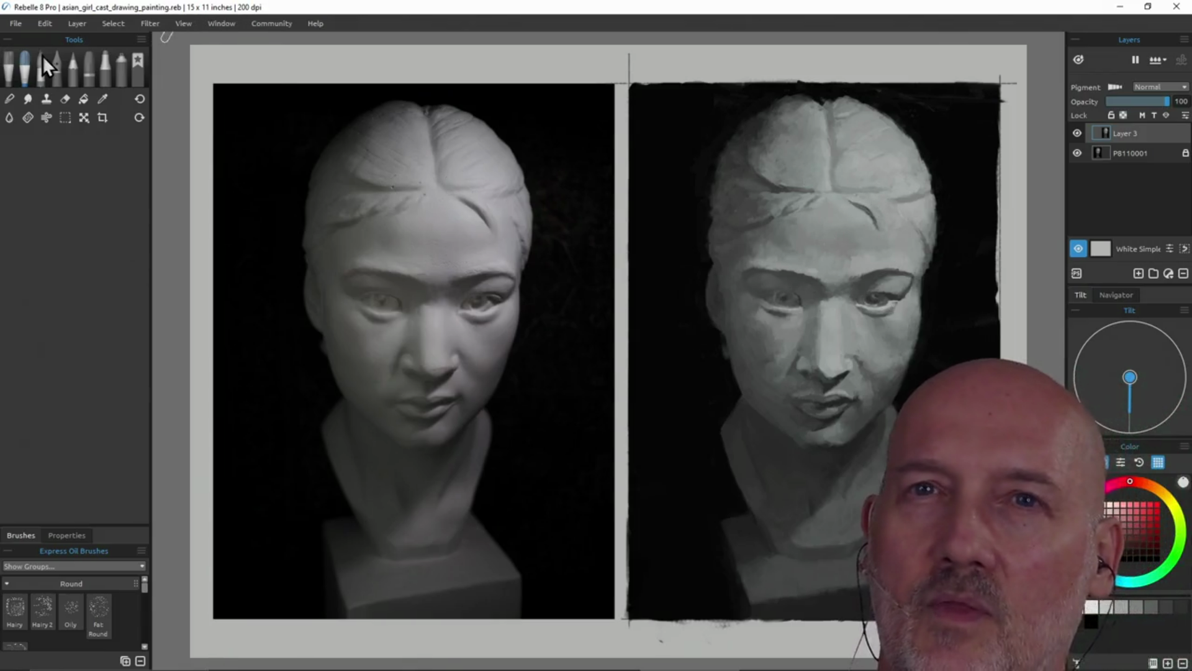
- Open Hawaii_Truck.reb from the recent files list
left_click(15, 24)
mouse_move(49, 69)
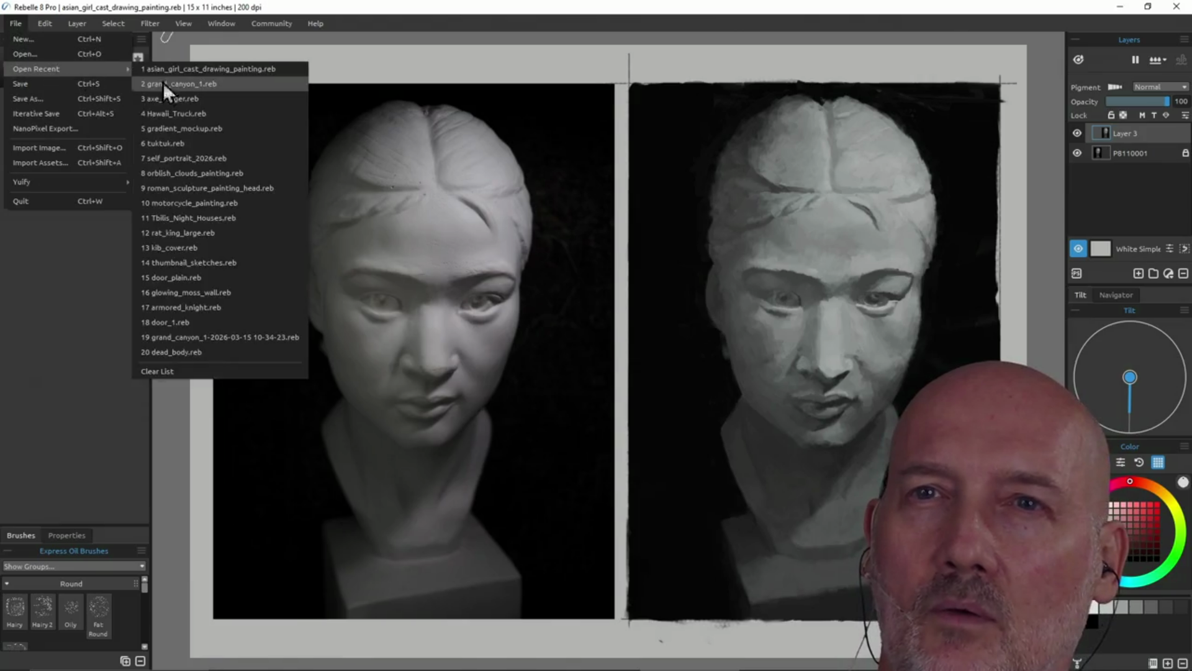
left_click(240, 115)
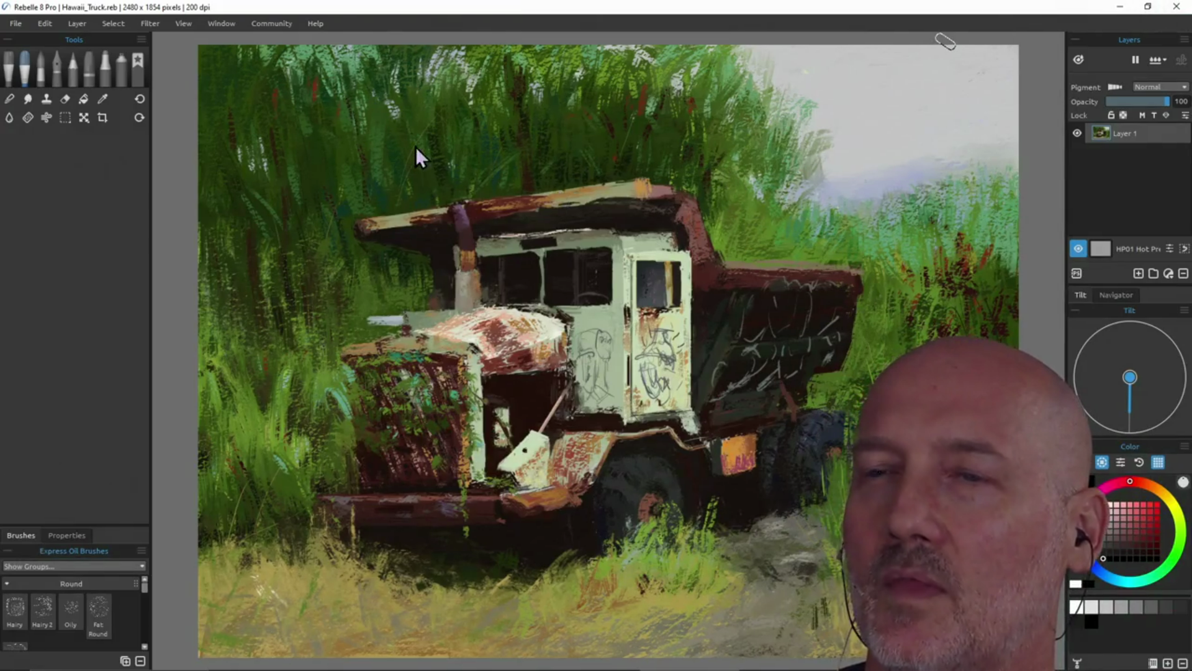
key("alt+Tab")
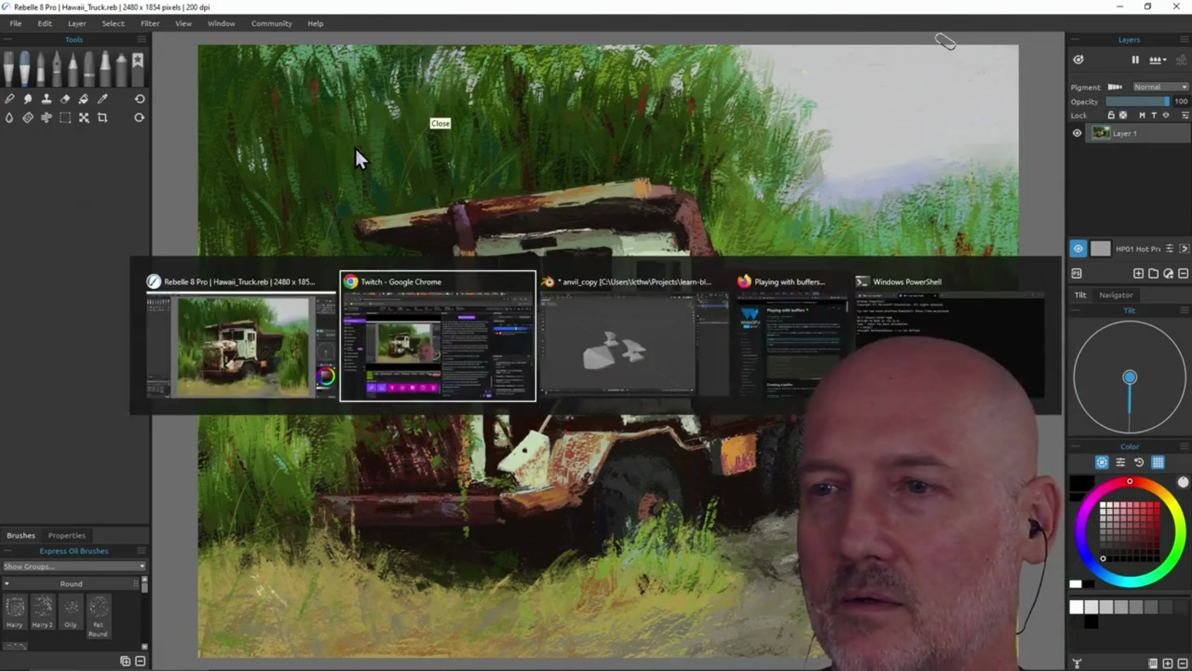
- Back in Blender, orbit around the anvils and cone wedge, then select the large anvil
key("Escape")
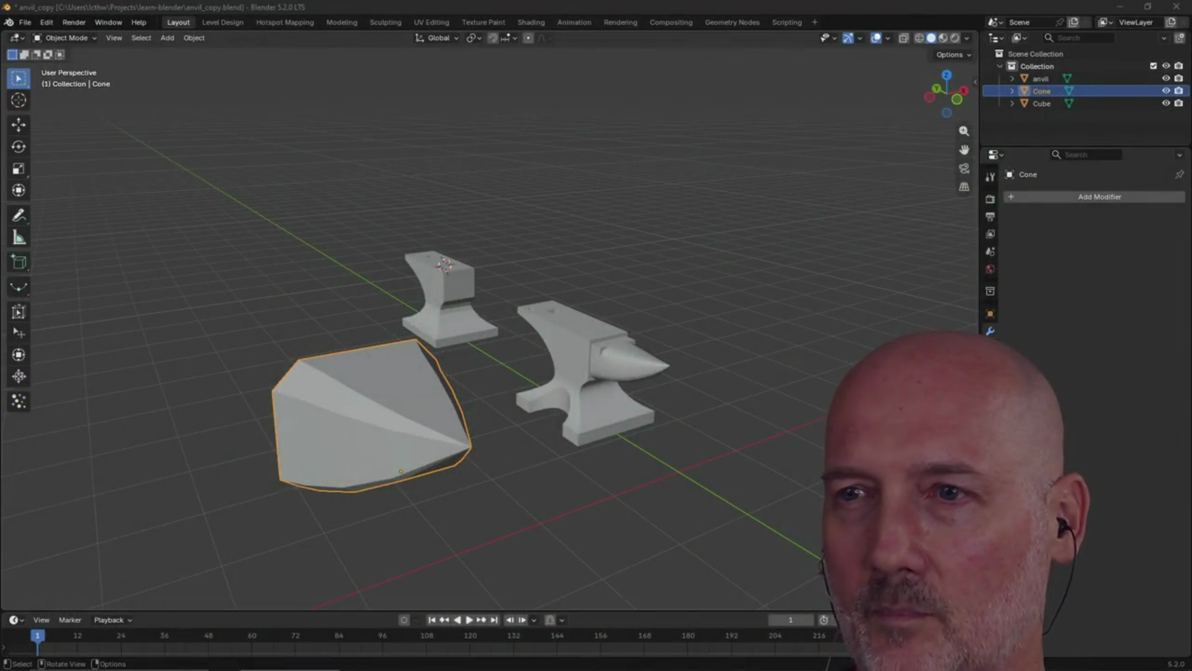
mouse_move(583, 286)
middle_mouse_down()
mouse_move(526, 281)
mouse_move(621, 282)
mouse_move(605, 282)
middle_mouse_up()
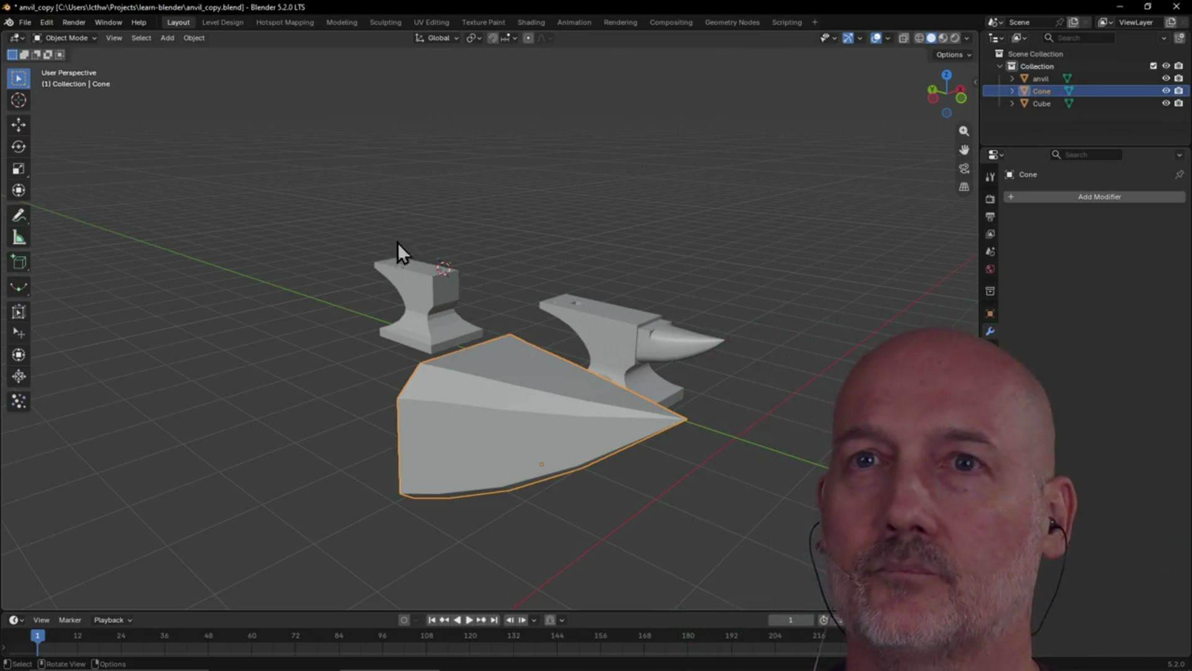
left_click(600, 334)
left_click(414, 312)
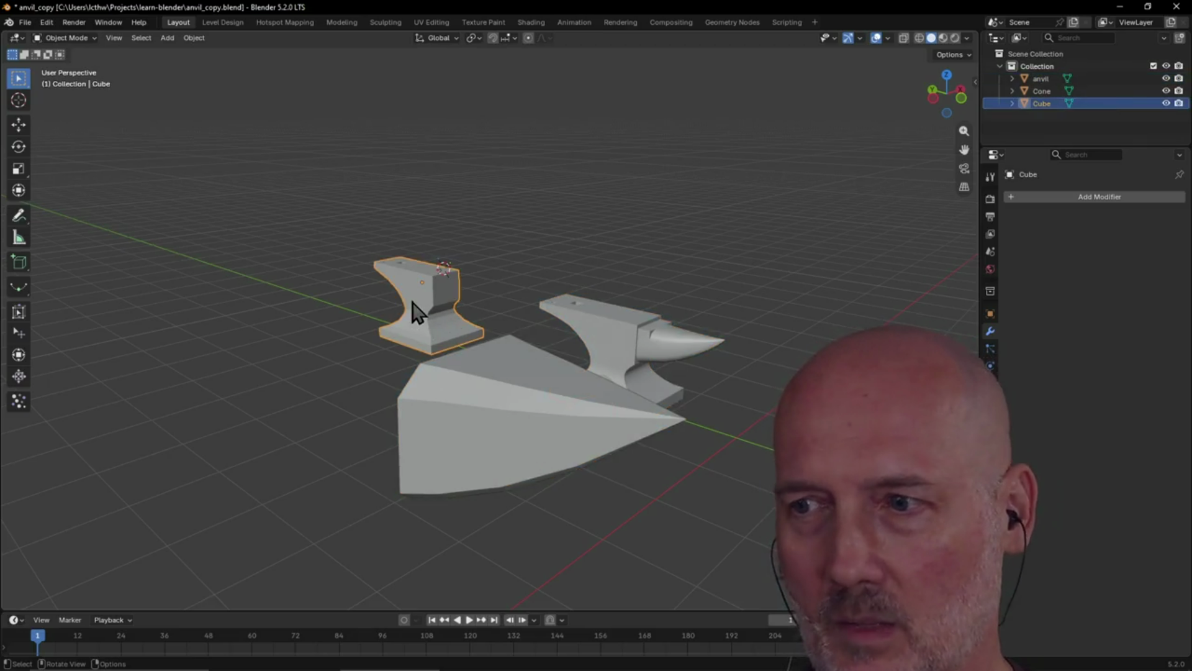
left_click(522, 441)
scroll(519, 439, "down", 2)
scroll(519, 440, "up", 2)
mouse_move(520, 441)
middle_mouse_down()
mouse_move(556, 434)
mouse_move(514, 441)
mouse_move(505, 479)
middle_mouse_up()
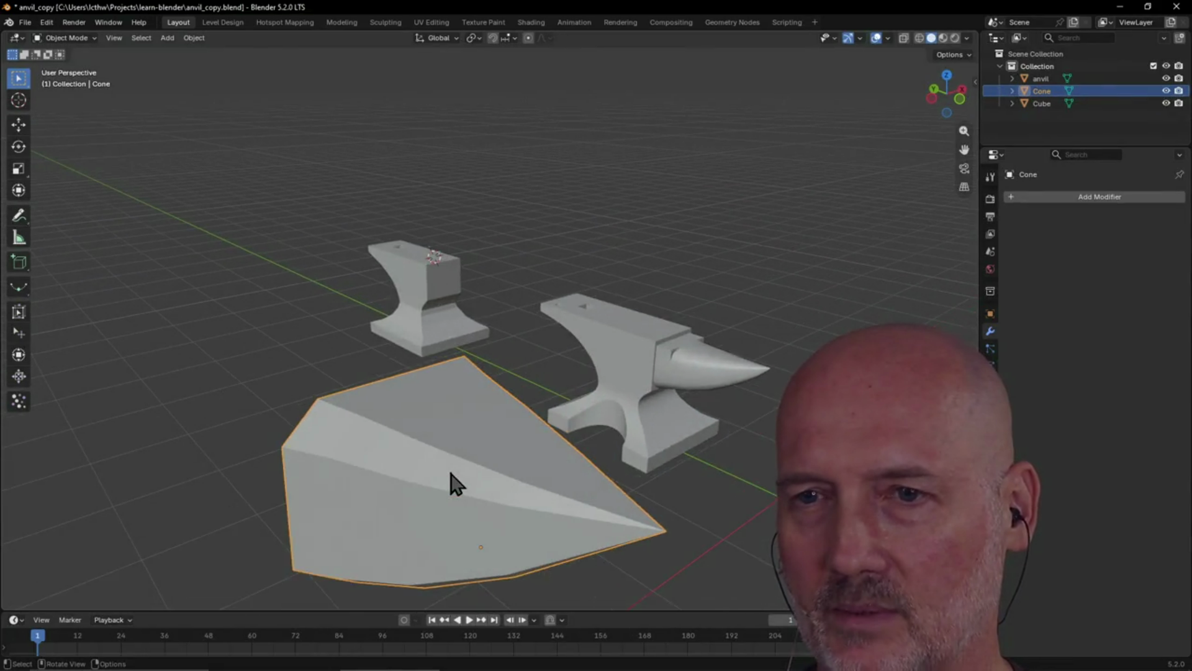
scroll(448, 484, "down", 3)
middle_click_drag(452, 479, 449, 463)
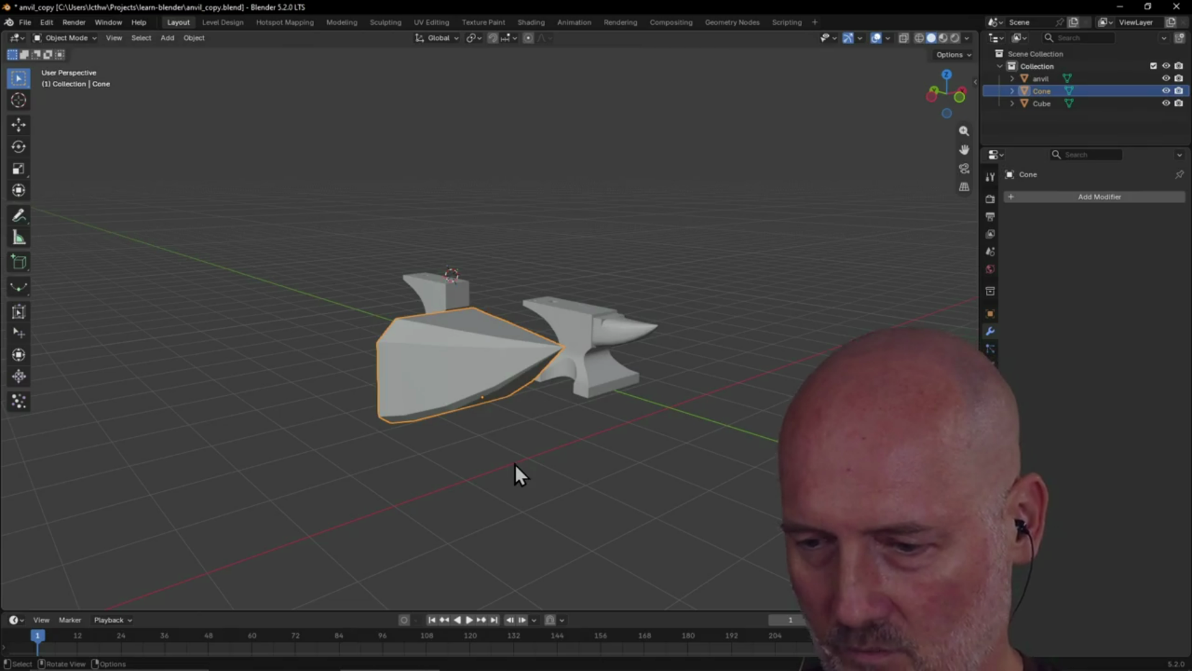
scroll(562, 478, "up", 2)
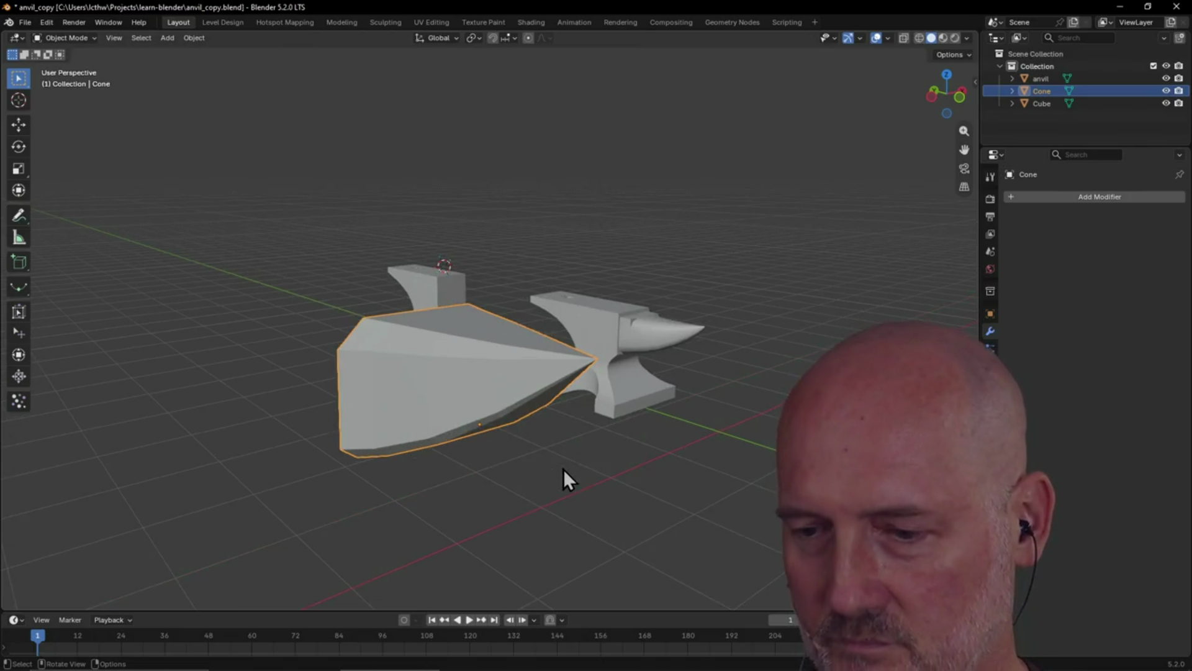
mouse_move(561, 466)
middle_mouse_down()
mouse_move(507, 448)
mouse_move(575, 449)
mouse_move(476, 469)
middle_mouse_up()
mouse_move(293, 420)
middle_mouse_down()
mouse_move(324, 390)
mouse_move(419, 376)
mouse_move(426, 404)
mouse_move(485, 380)
mouse_move(486, 393)
mouse_move(449, 378)
middle_mouse_up()
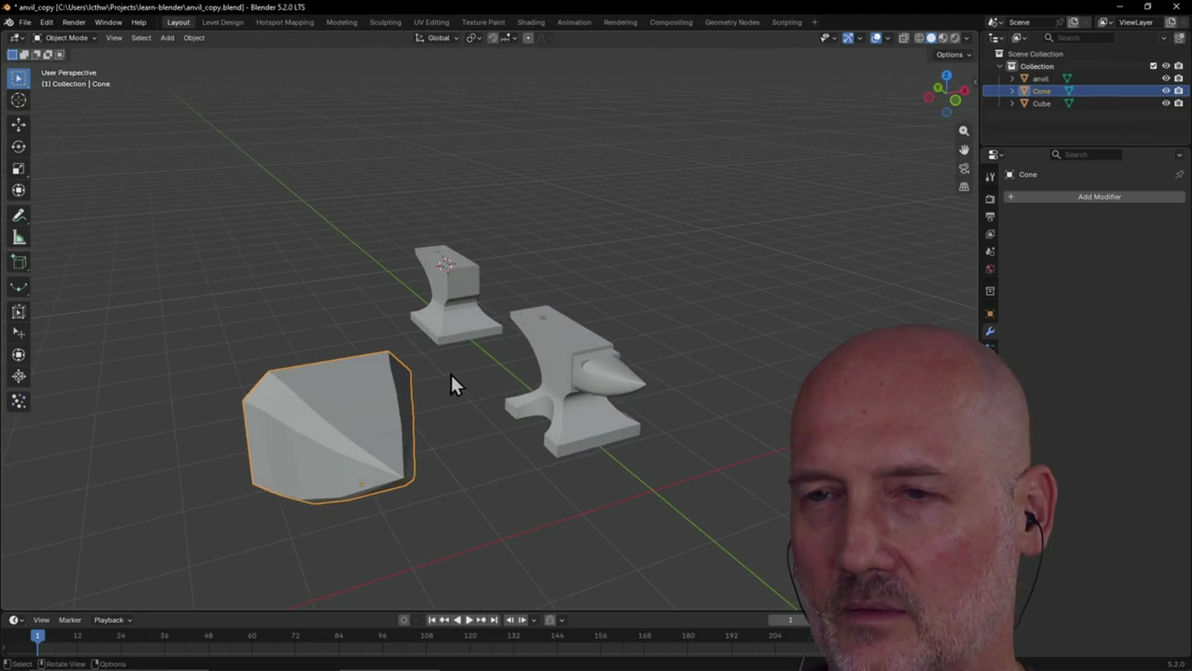
left_click(553, 360)
left_click(346, 439)
middle_click_drag(345, 437, 369, 434)
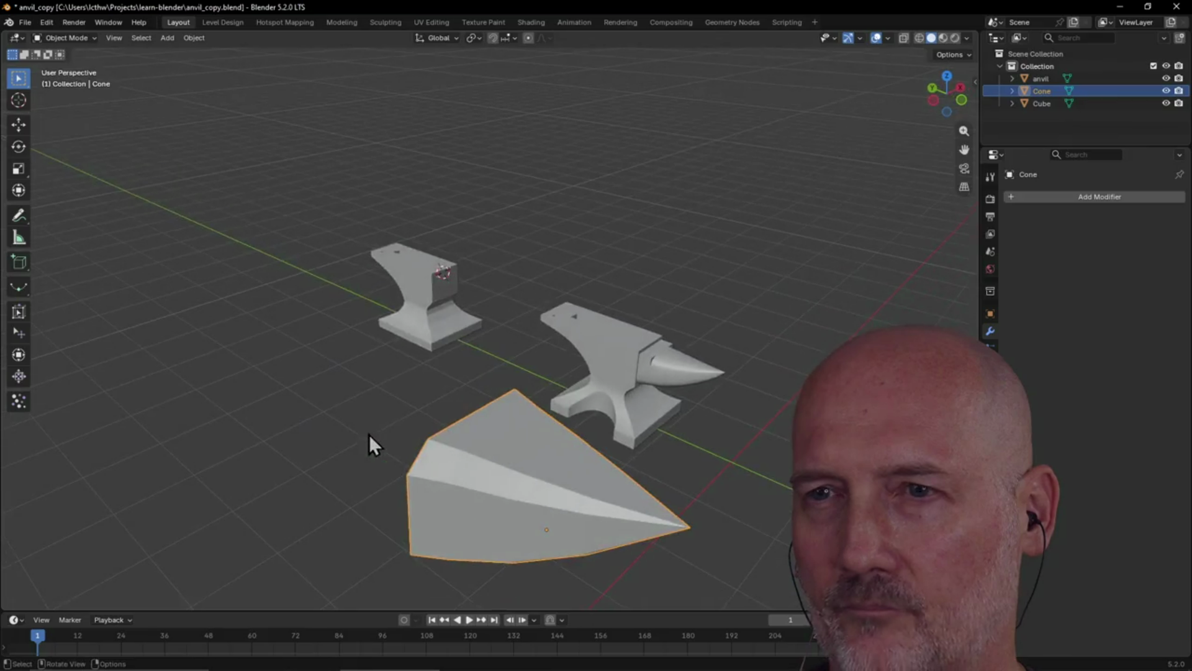
left_click(416, 286)
left_click(593, 351)
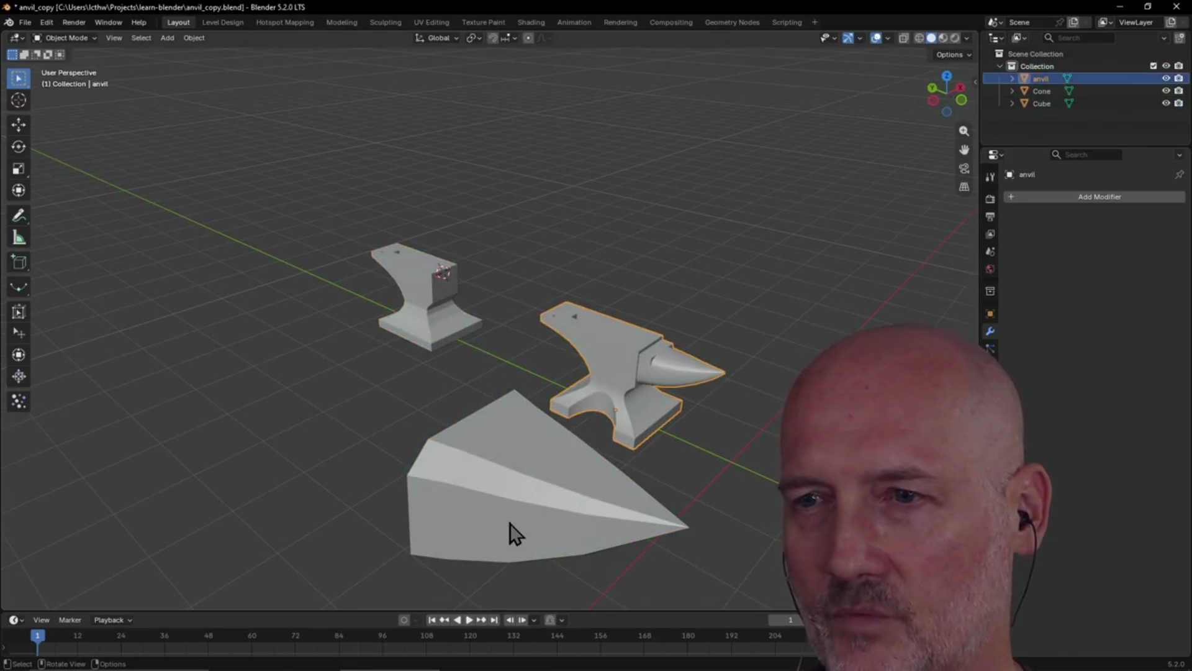
- Select the cone wedge and orbit so the anvils stand apart from it
left_click(510, 524)
middle_click_drag(510, 524, 516, 464)
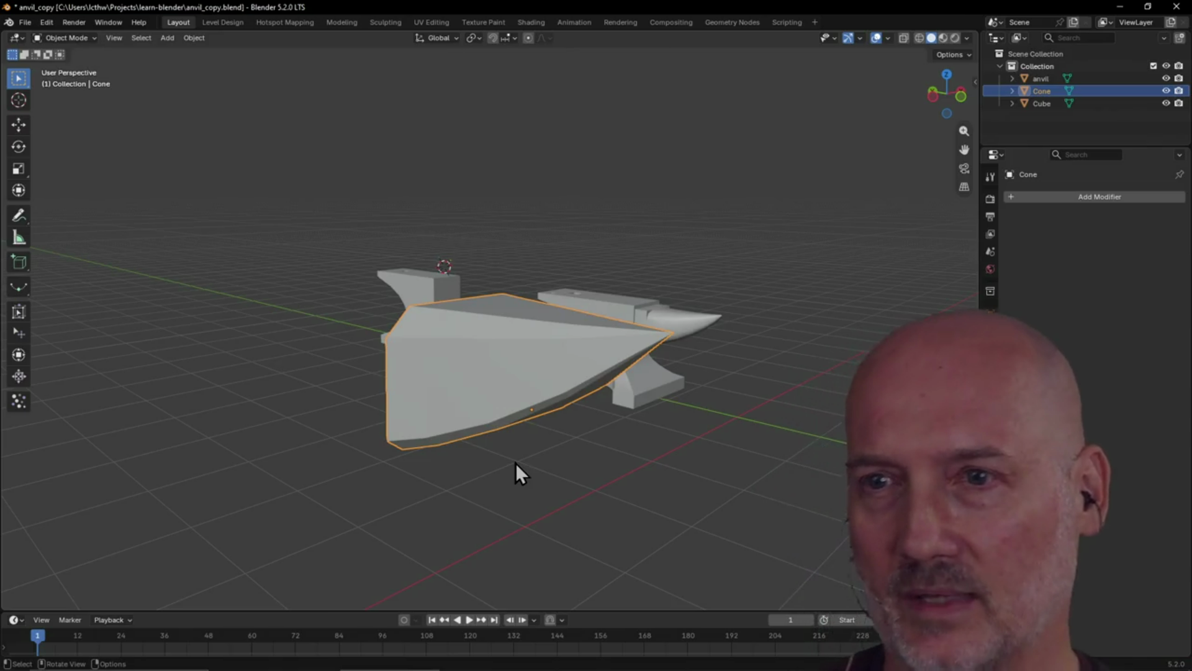
scroll(523, 409, "down", 3)
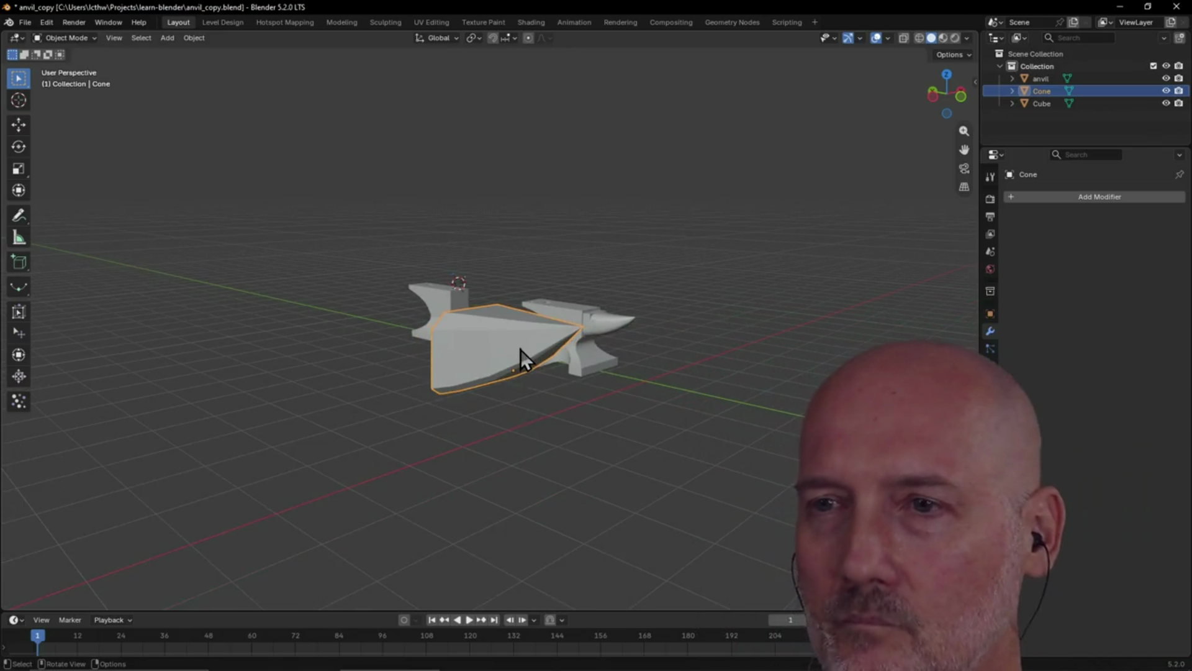
scroll(520, 349, "up", 3)
mouse_move(524, 354)
middle_mouse_down()
mouse_move(531, 382)
mouse_move(598, 346)
mouse_move(687, 324)
mouse_move(621, 346)
mouse_move(666, 443)
mouse_move(591, 434)
middle_mouse_up()
left_click(596, 345)
left_click(670, 455)
left_click(546, 394)
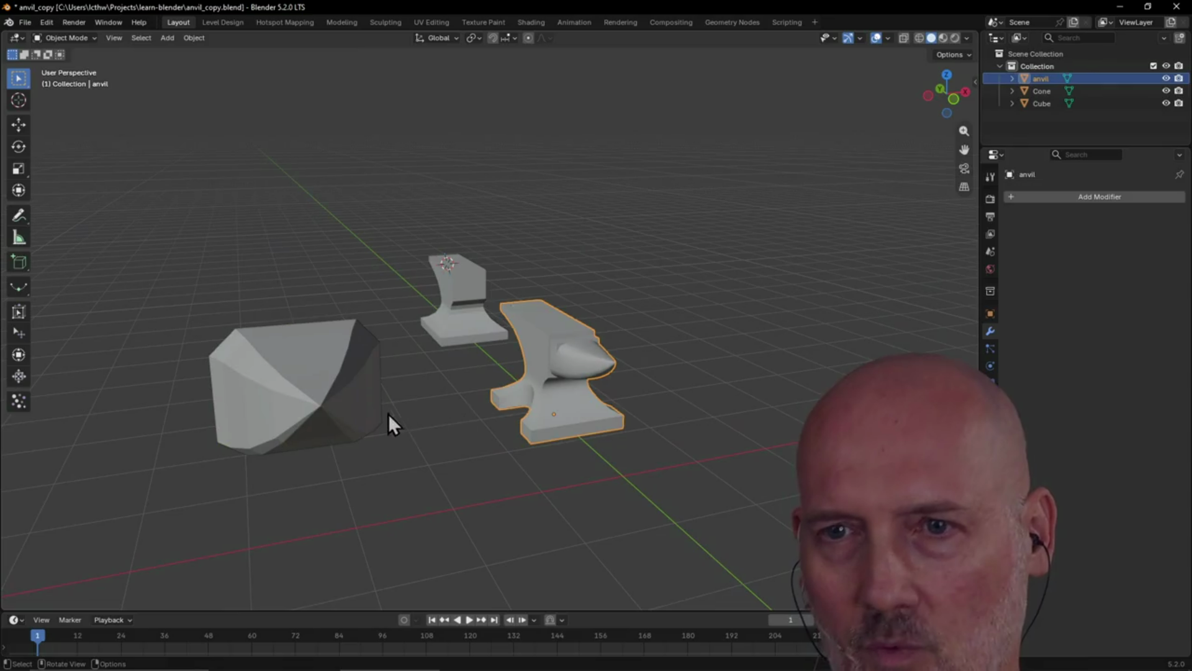
left_click(326, 407)
- Frame the selected cone with View Selected and orbit to see the anvil behind
scroll(325, 406, "down", 1)
middle_click_drag(326, 406, 490, 389)
scroll(487, 385, "up", 1)
scroll(487, 385, "down", 1)
key("grave")
left_click(568, 419)
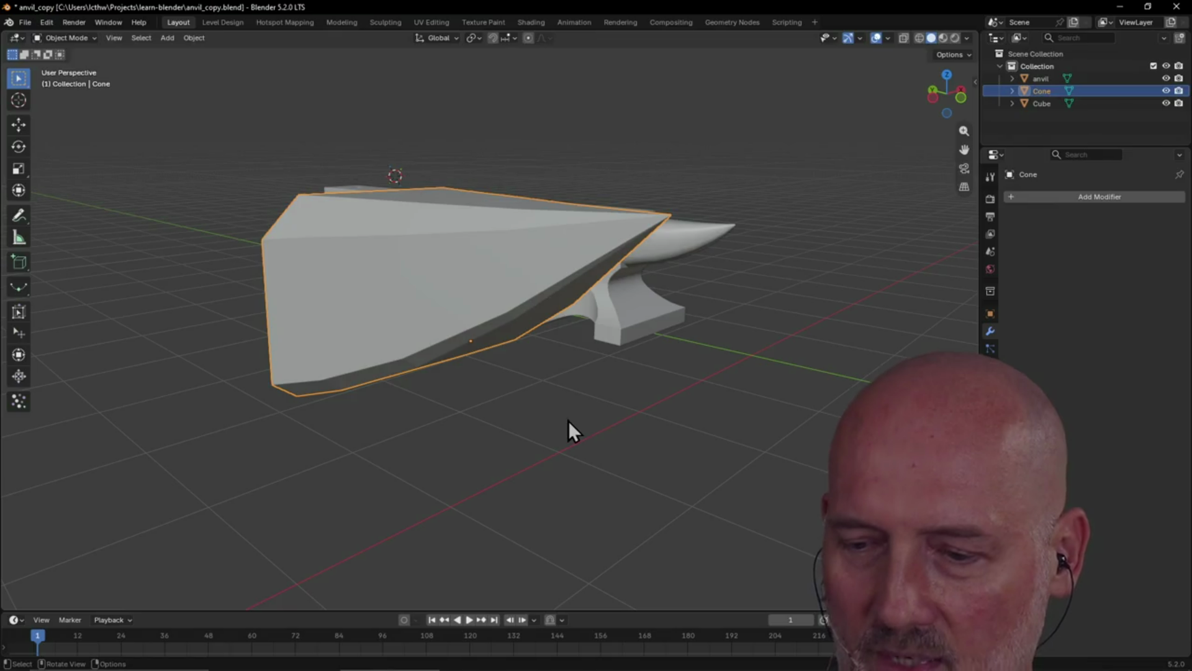
scroll(517, 368, "down", 2)
mouse_move(517, 368)
middle_mouse_down()
mouse_move(605, 375)
mouse_move(601, 364)
mouse_move(537, 366)
middle_mouse_up()
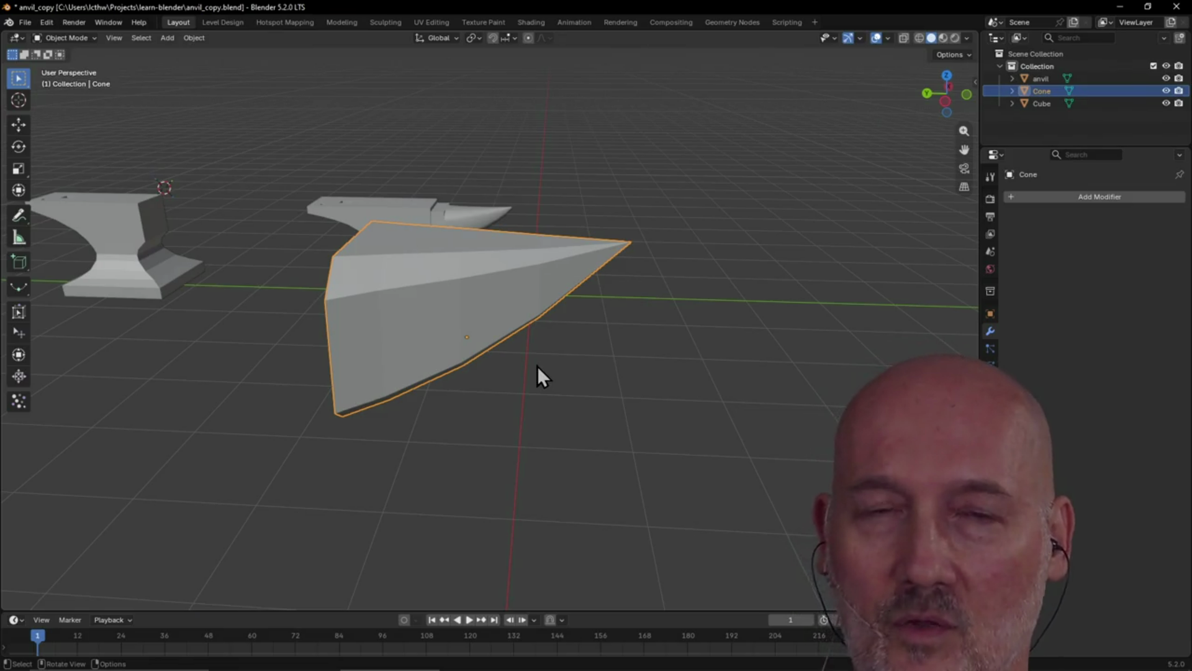
middle_click_drag(538, 366, 538, 367)
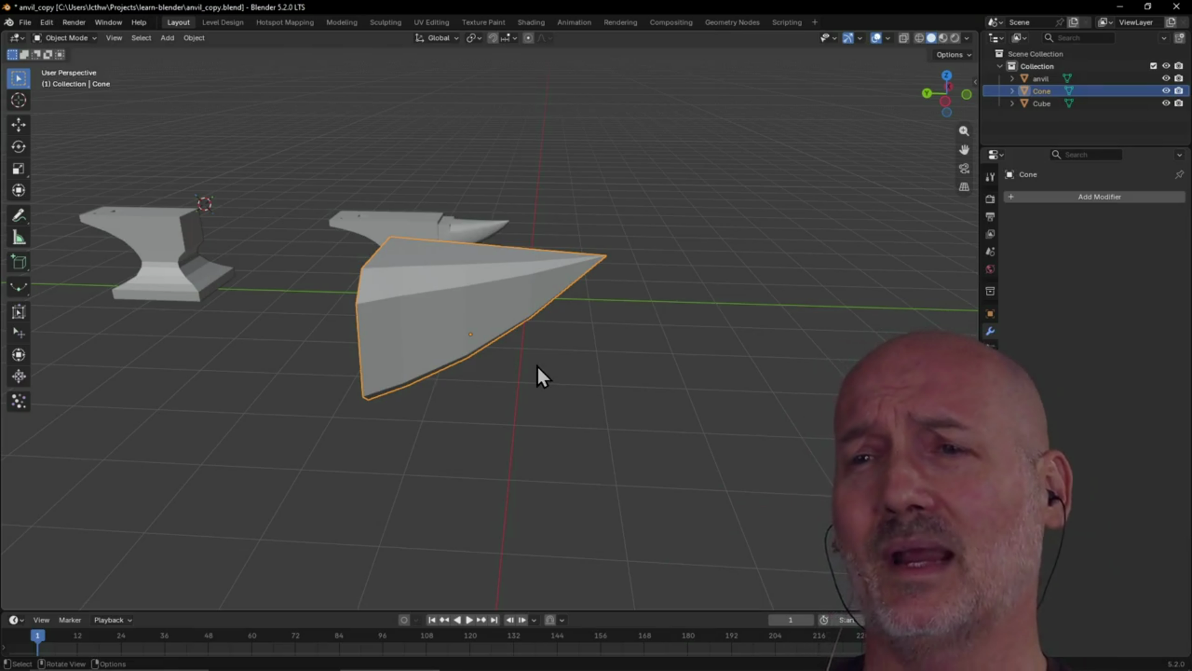
- Reselect the cone wedge and orbit around it to inspect its side
left_click(524, 363)
mouse_move(504, 419)
middle_mouse_down()
mouse_move(539, 422)
mouse_move(449, 434)
mouse_move(453, 444)
mouse_move(524, 418)
middle_mouse_up()
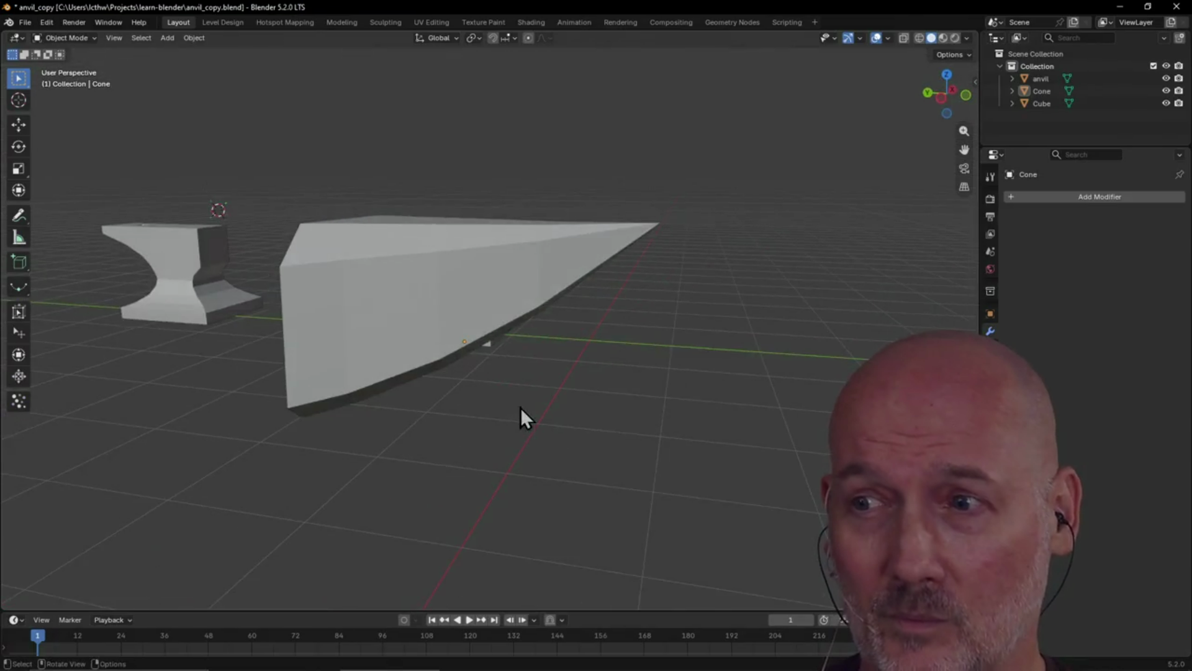
left_click(450, 330)
middle_click_drag(449, 326, 446, 329)
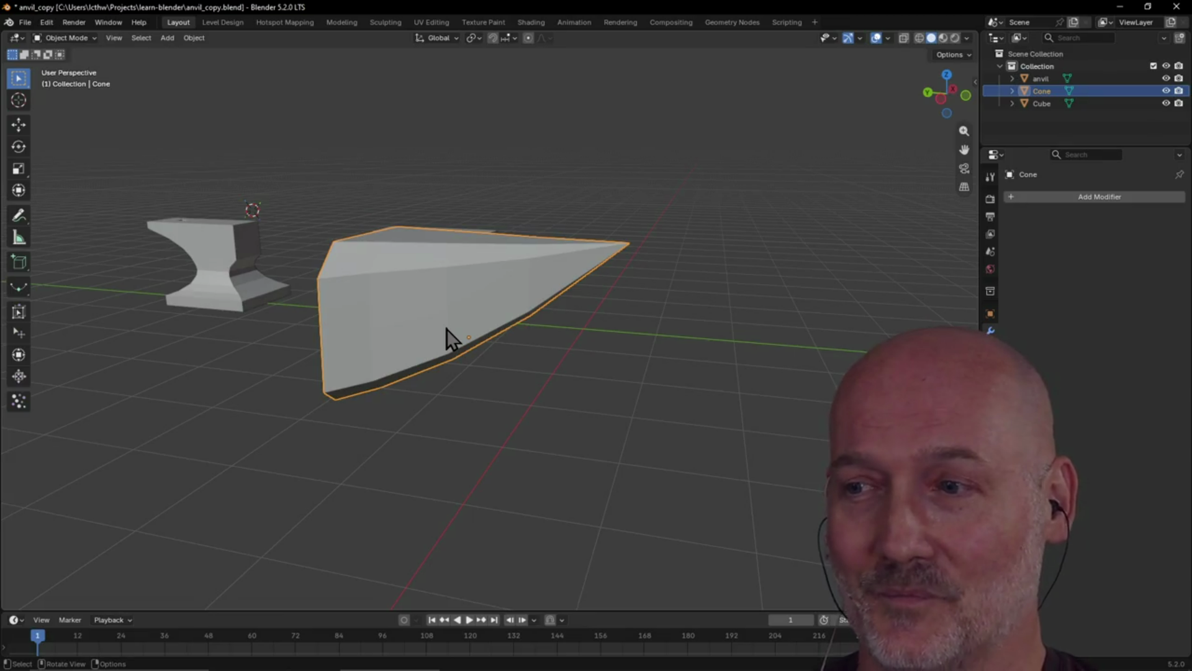
scroll(446, 329, "up", 2)
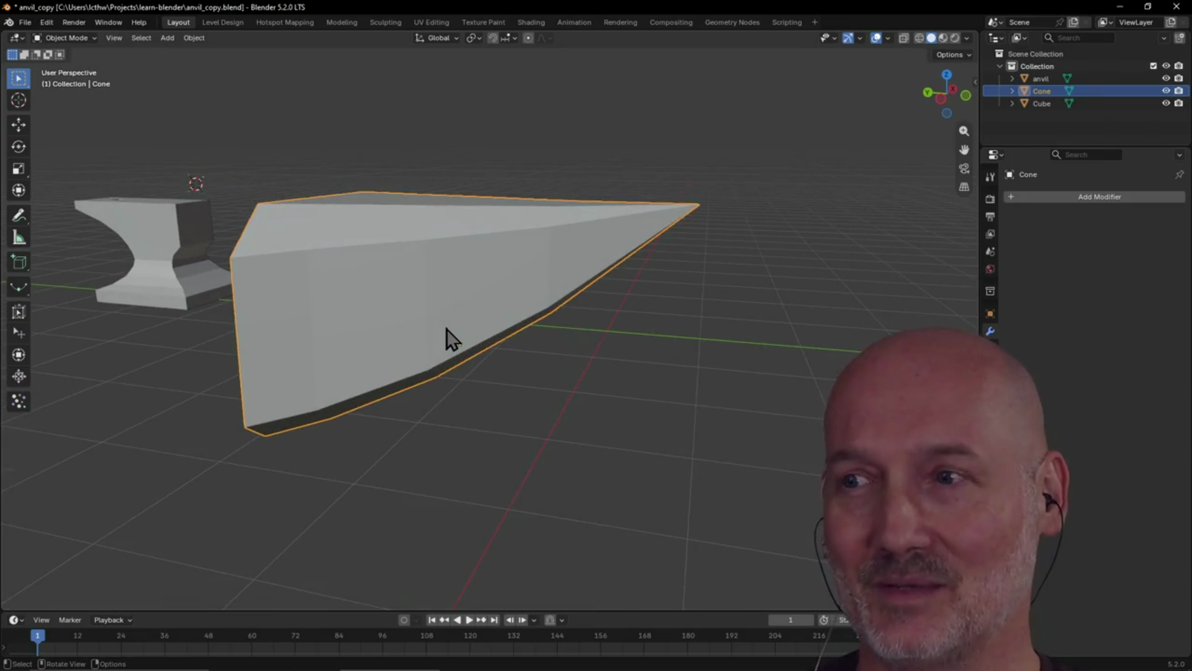
mouse_move(448, 338)
middle_mouse_down()
mouse_move(487, 344)
mouse_move(484, 380)
middle_mouse_up()
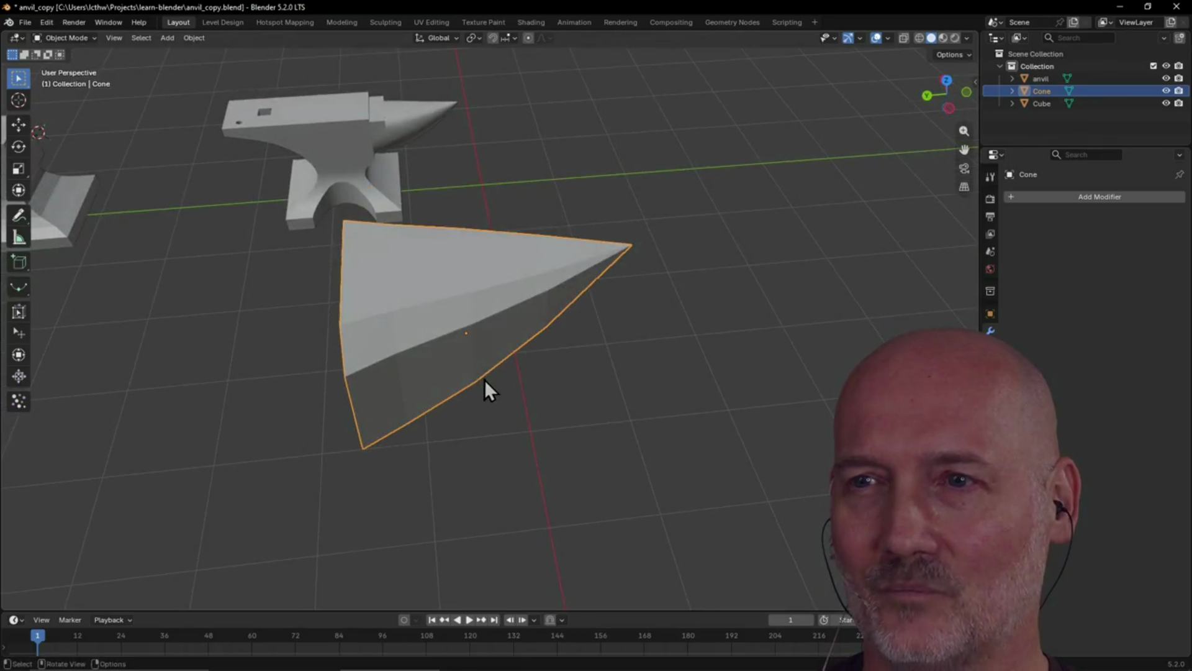
- Orbit above the wedge and zoom in until it fills most of the view
mouse_move(420, 309)
middle_mouse_down()
mouse_move(380, 277)
mouse_move(466, 308)
mouse_move(361, 284)
mouse_move(367, 311)
mouse_move(480, 303)
middle_mouse_up()
scroll(480, 303, "up", 1)
scroll(478, 303, "down", 1)
scroll(478, 301, "up", 1)
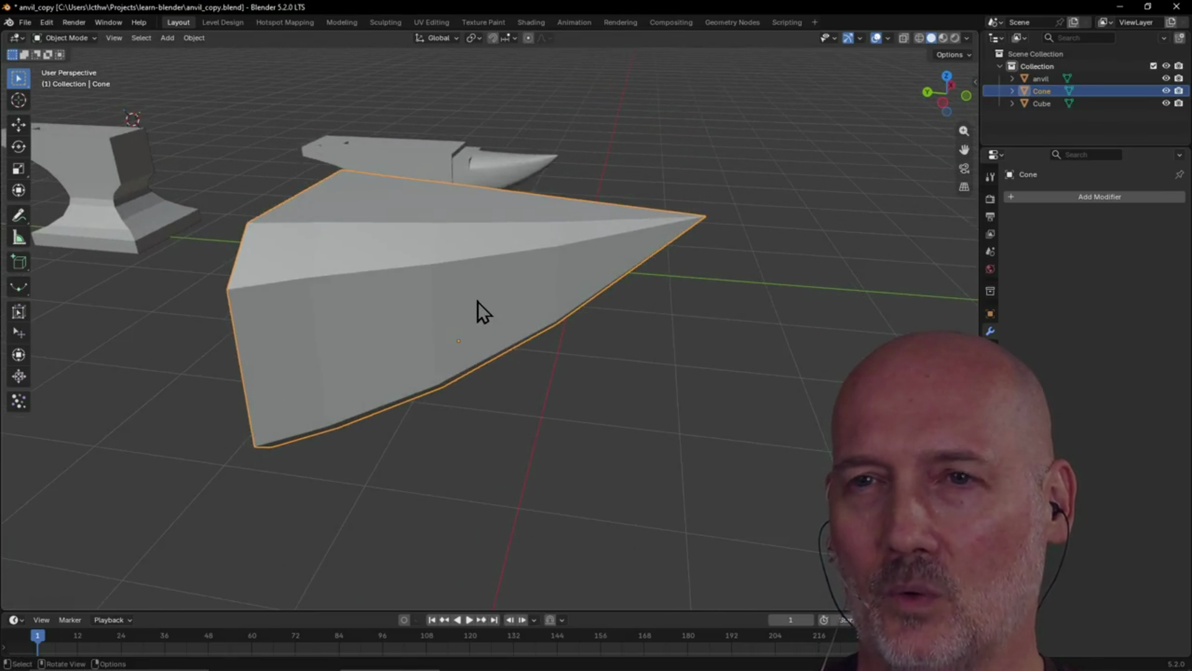
middle_click_drag(478, 300, 497, 302)
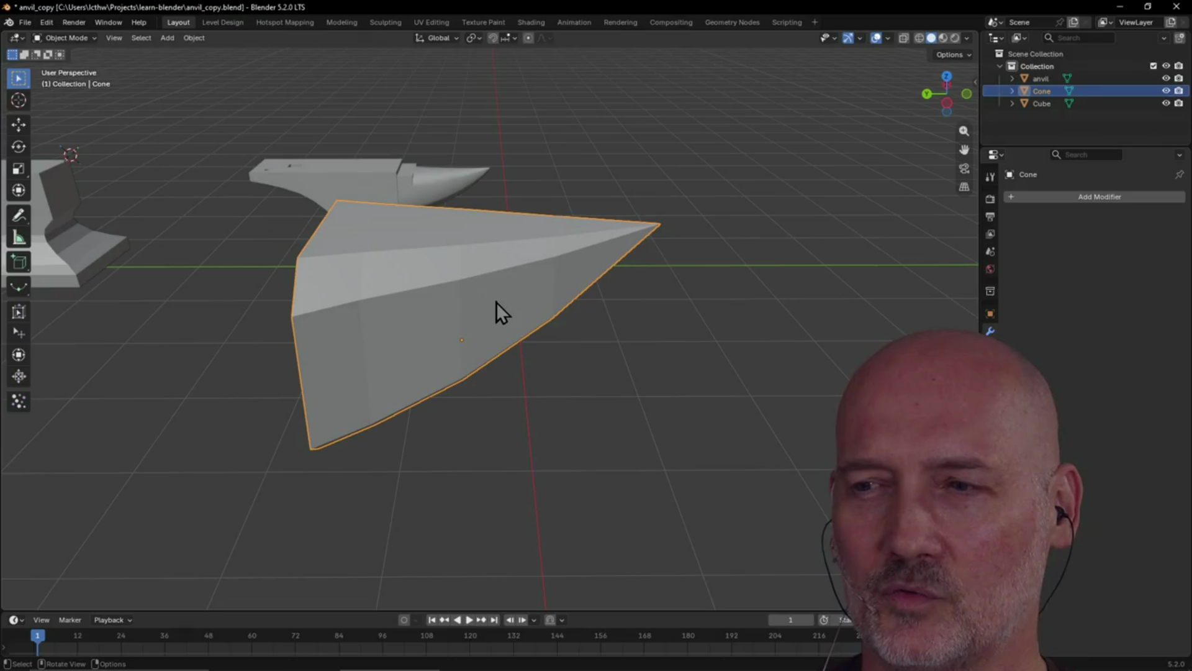
scroll(497, 302, "up", 2)
scroll(497, 302, "down", 1)
mouse_move(497, 302)
middle_mouse_down()
mouse_move(449, 312)
mouse_move(602, 285)
mouse_move(520, 310)
mouse_move(460, 307)
middle_mouse_up()
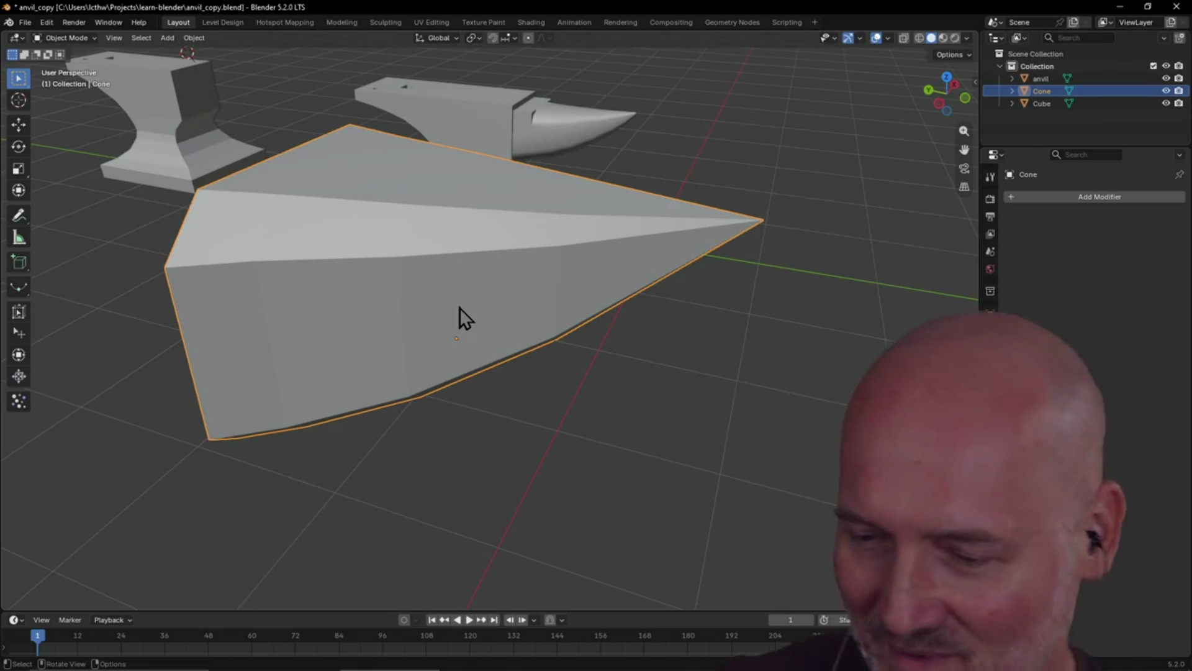
- In PowerShell, clear the screen with cls and move into Projects\twitch_irc_bot
key("alt+Tab")
key("alt+Tab")
key("alt+Tab")
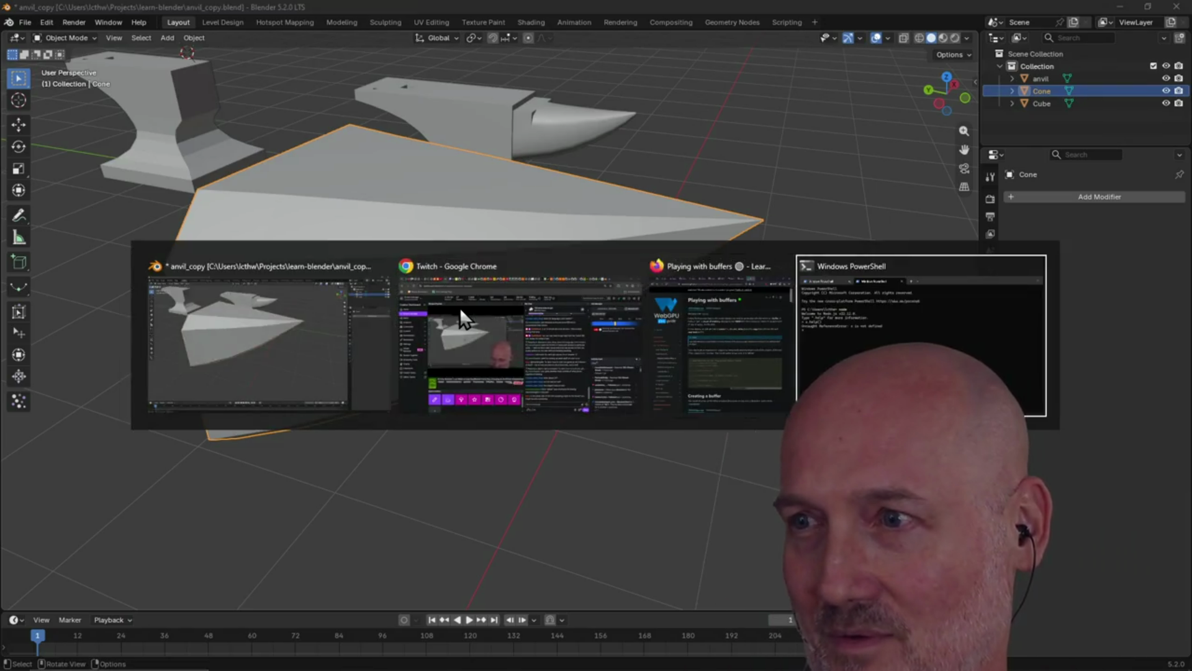
type("cls")
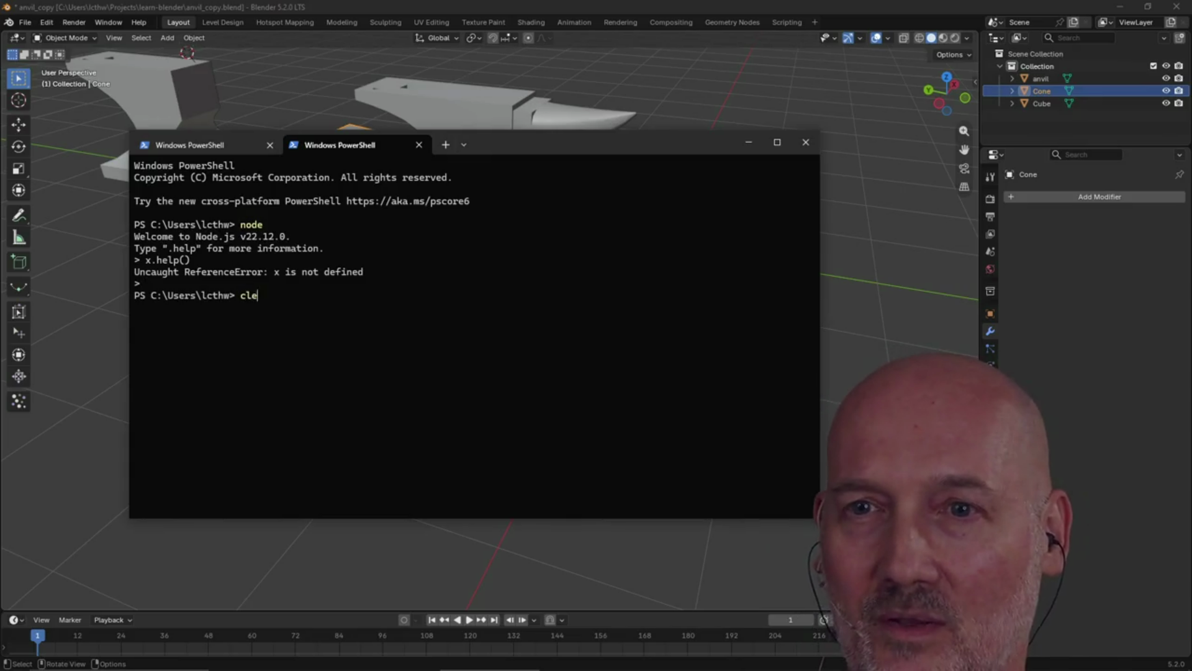
key("Return")
type("cd")
key("Tab")
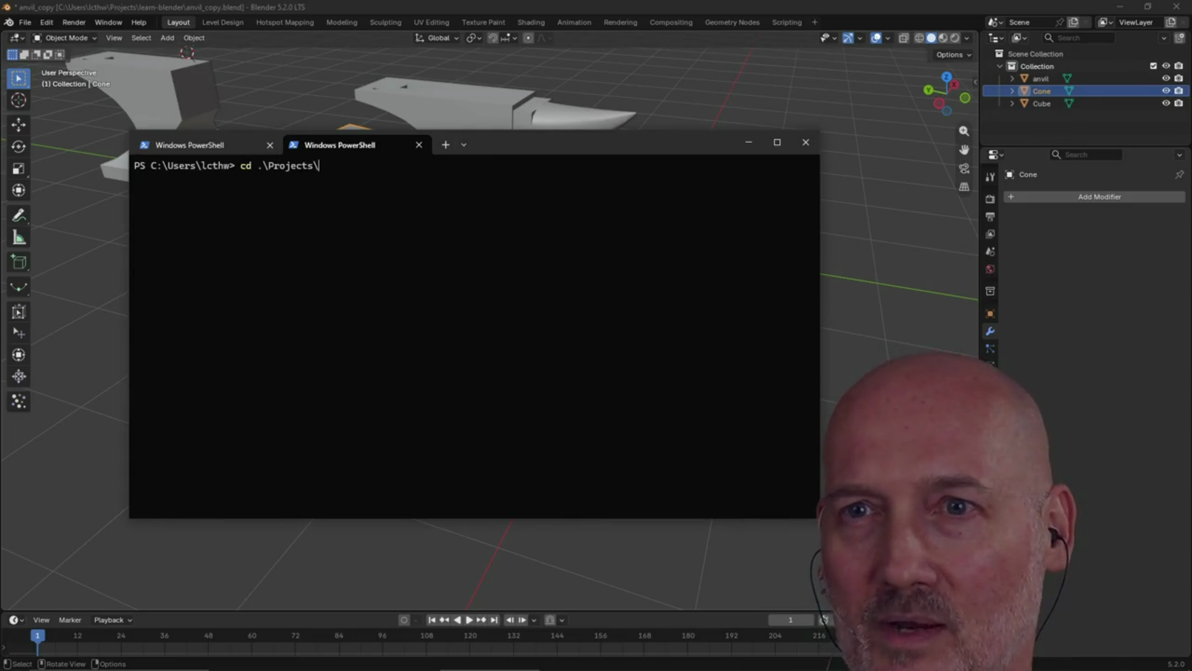
type("tw")
key("Tab")
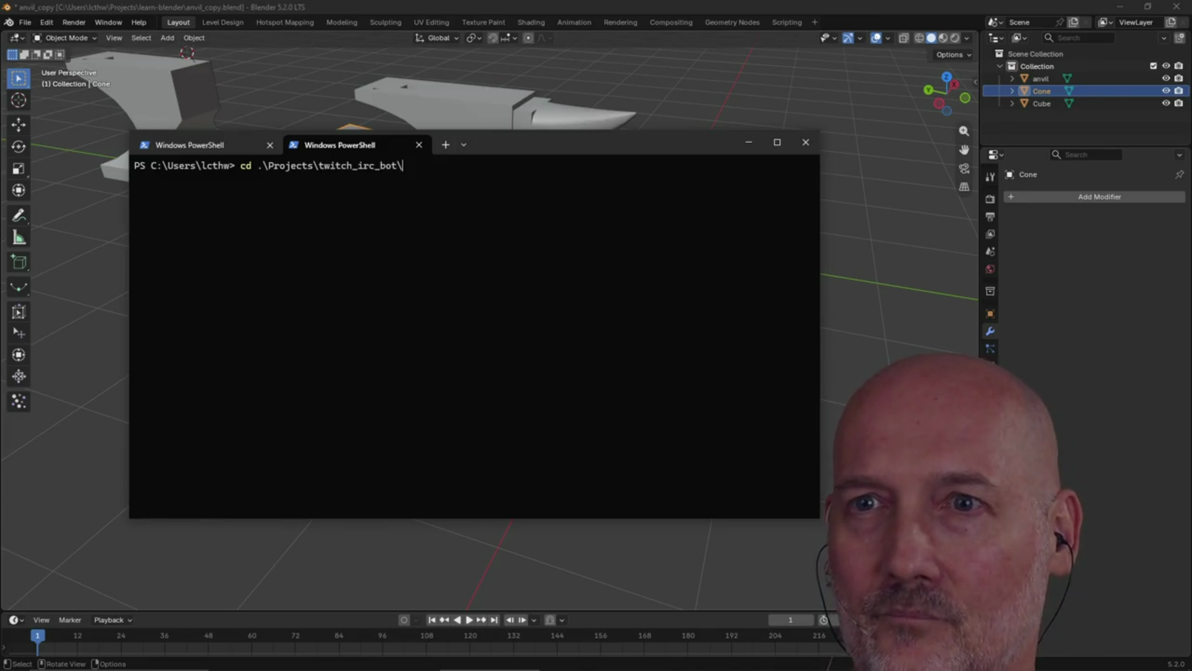
key("Return")
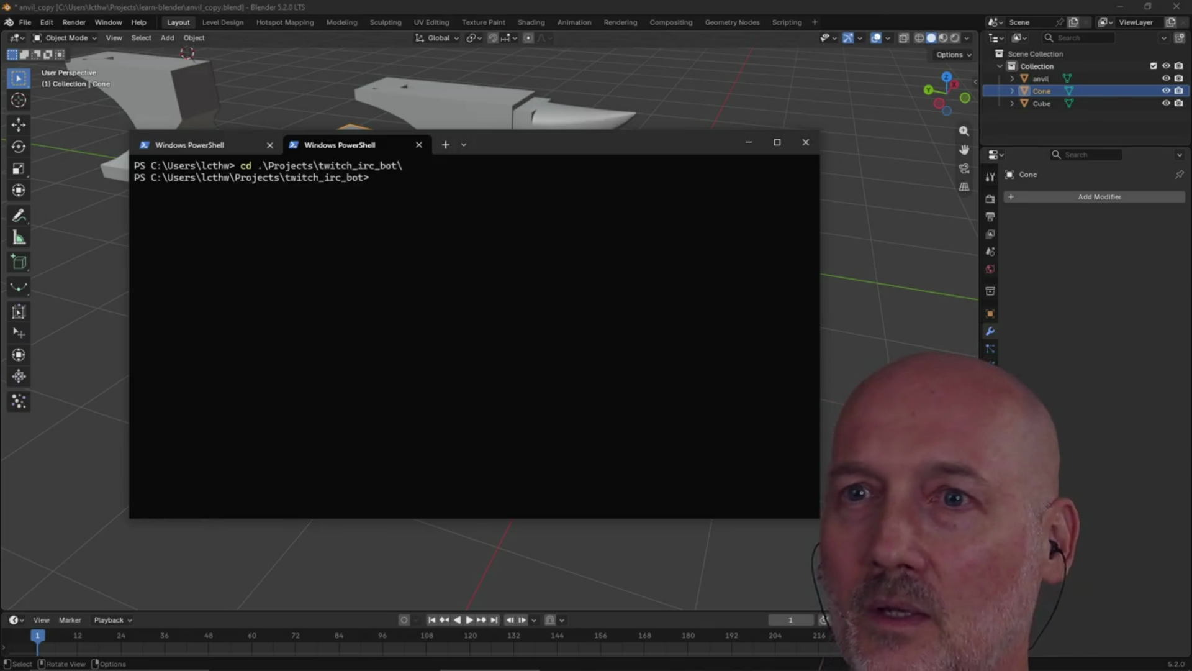
- Move to the ..\raycaster folder and run make run to build and launch the game
type("cd ../ra")
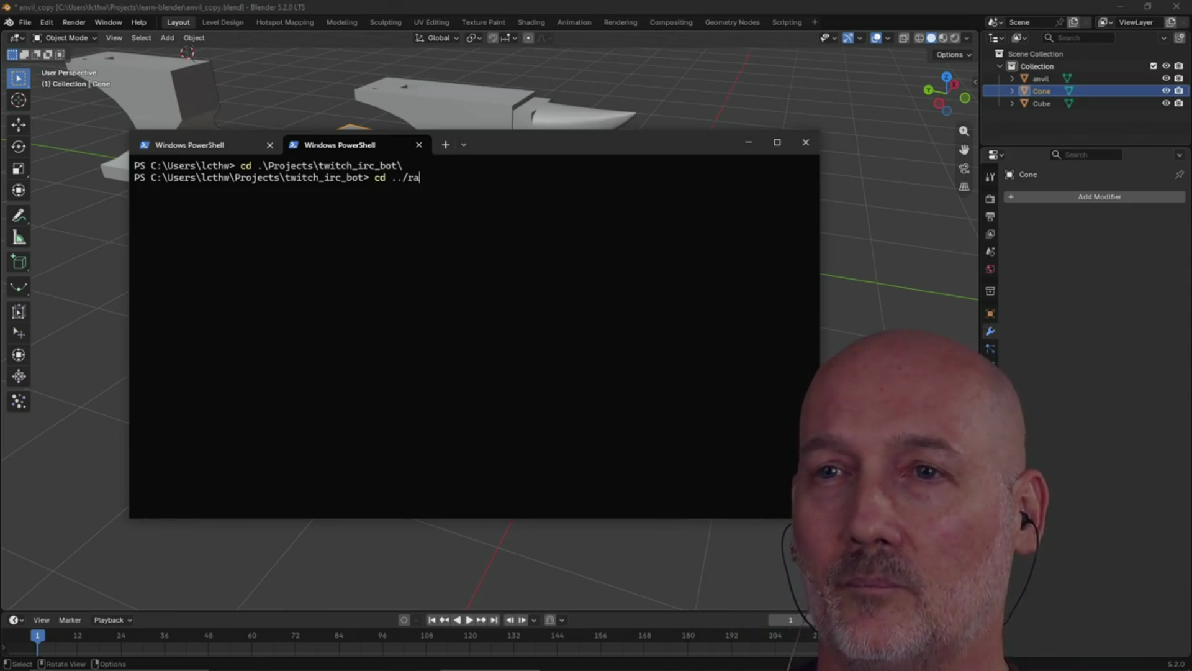
key("Tab")
type("un")
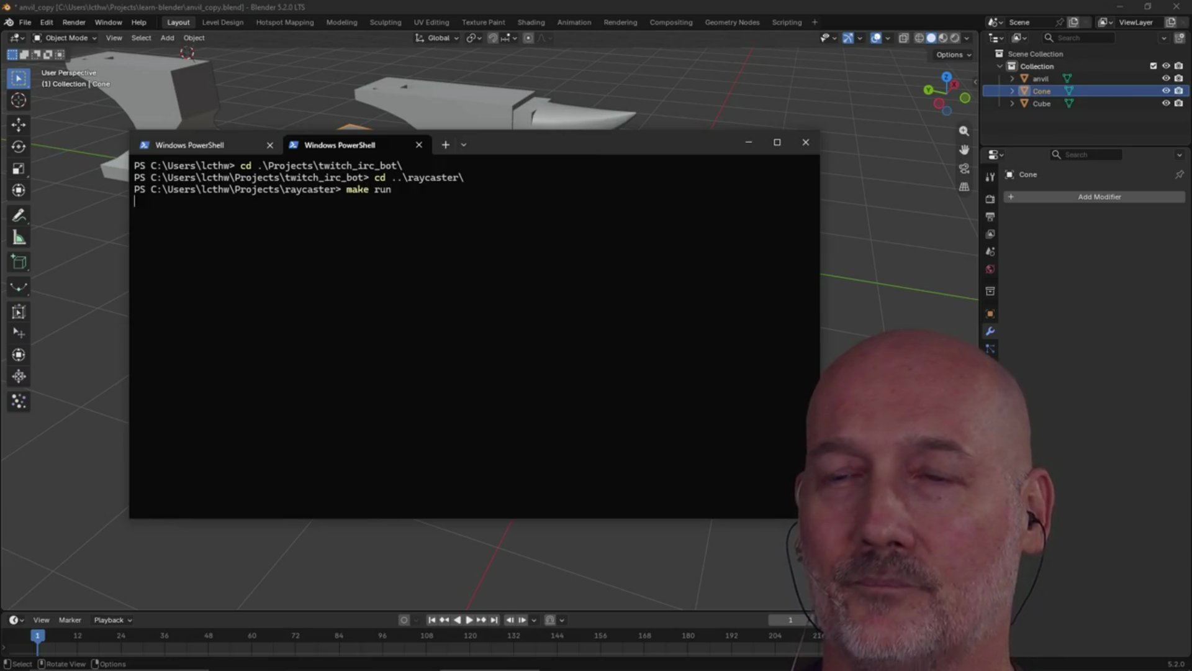
key("Return")
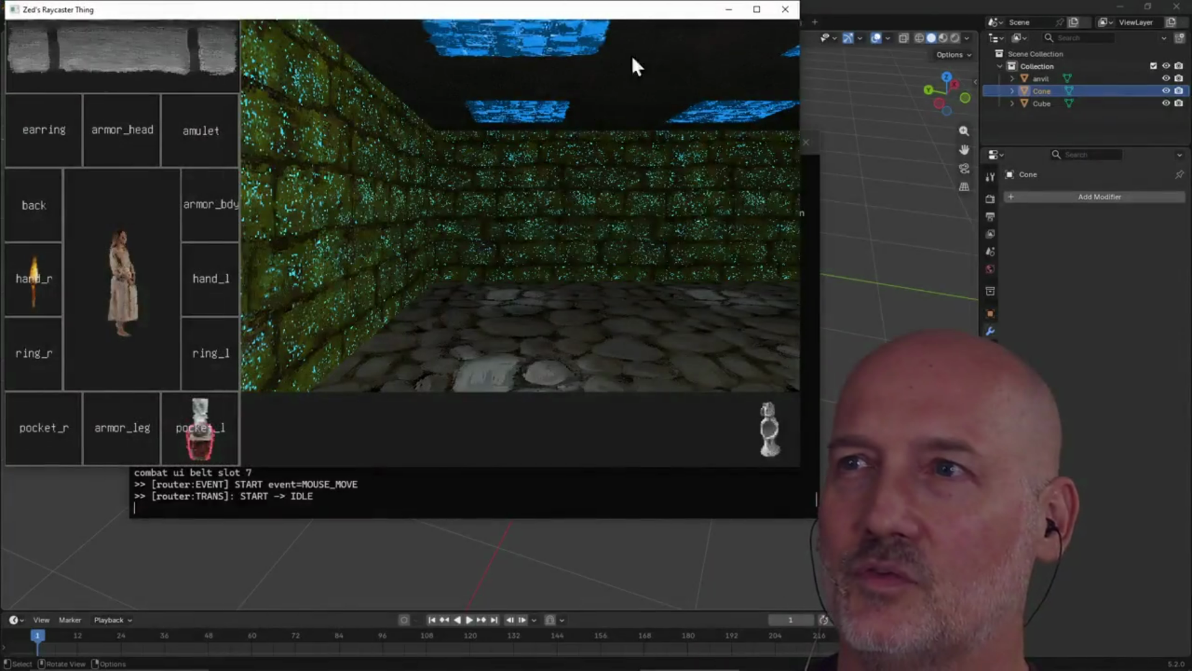
- Maximize the game window and look around the room with the movement keys
left_click(756, 10)
key("a")
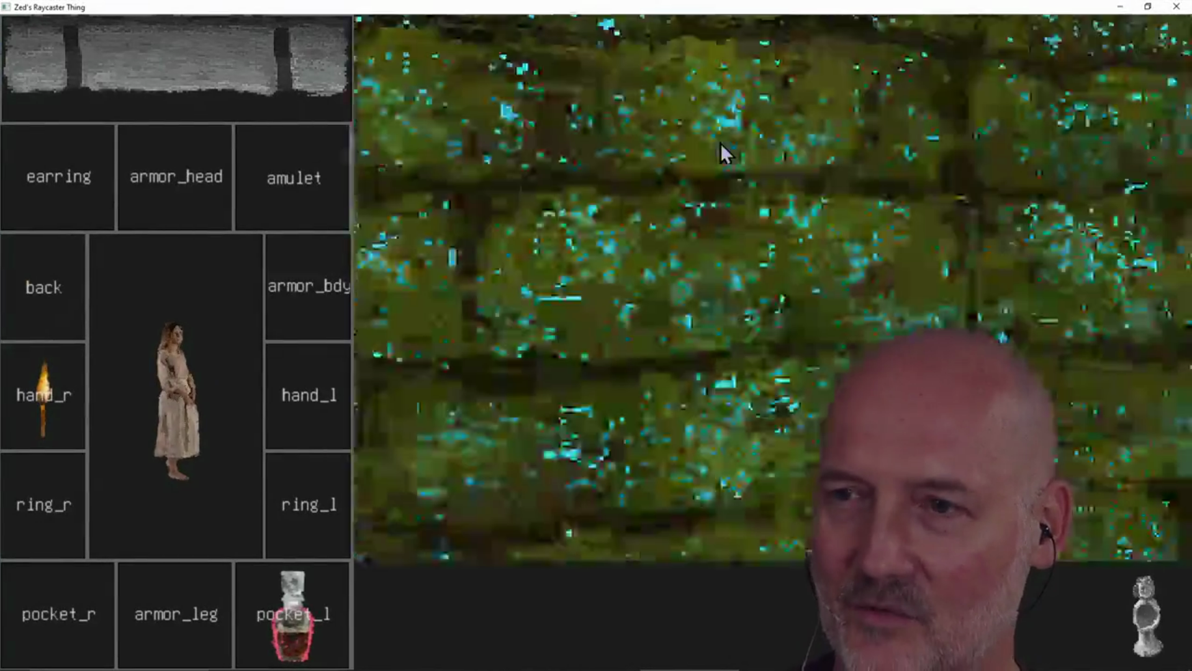
key("d")
key("d")
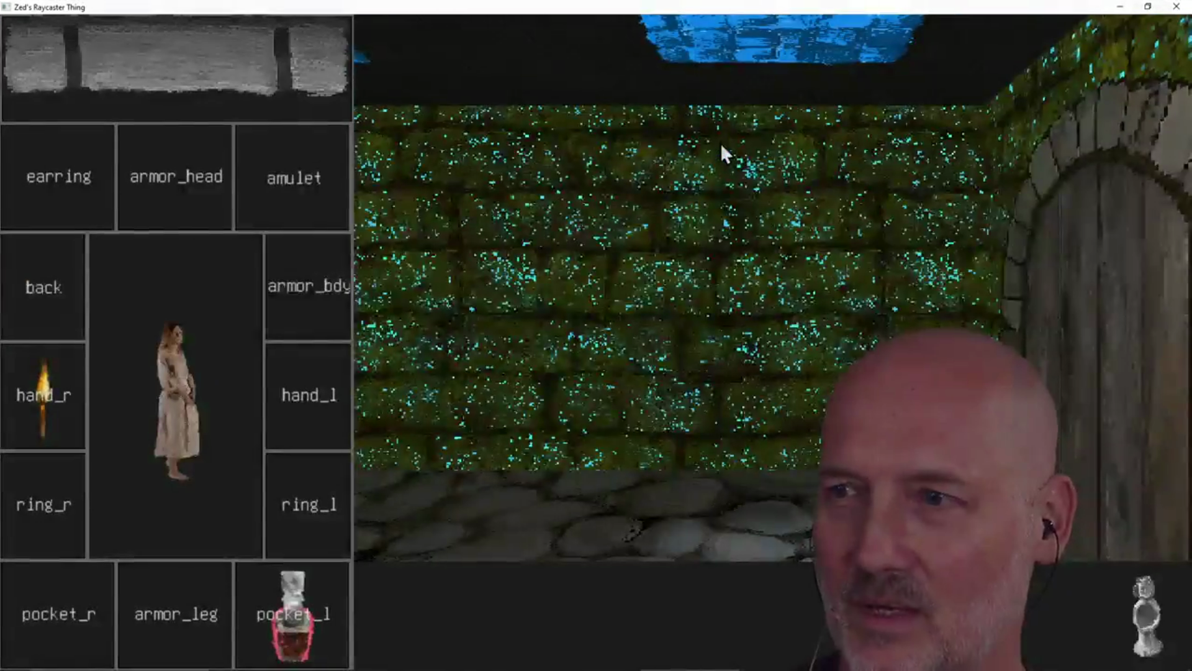
key("w")
key("s")
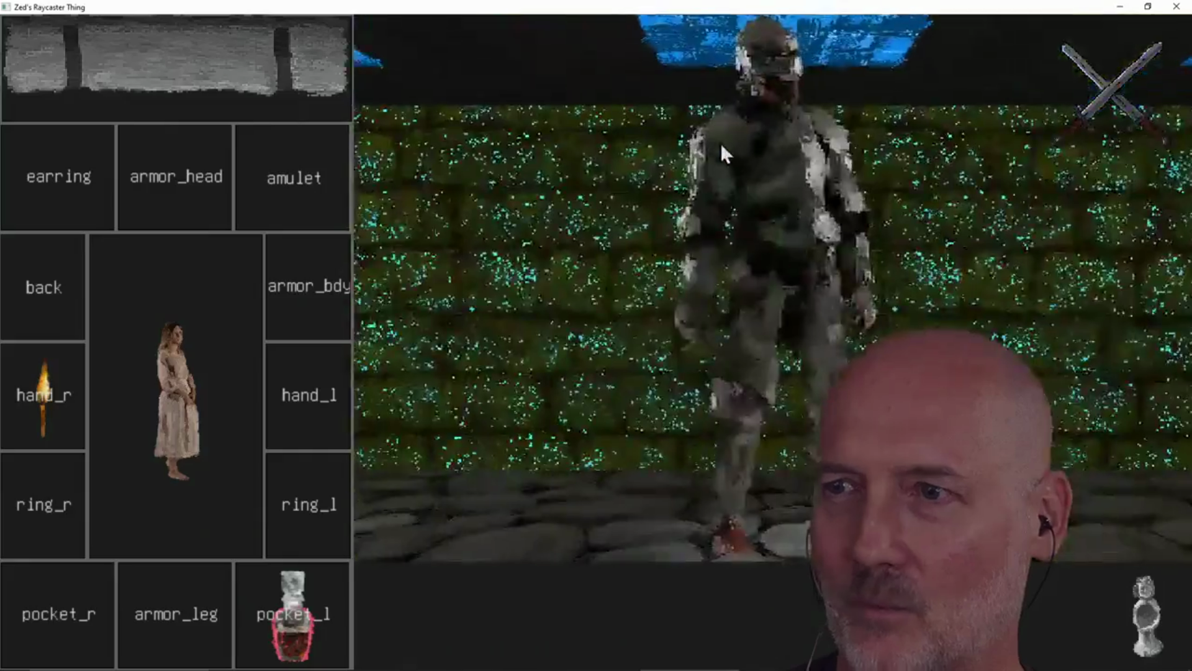
key("a")
key("d")
key("a")
key("a")
key("d")
key("d")
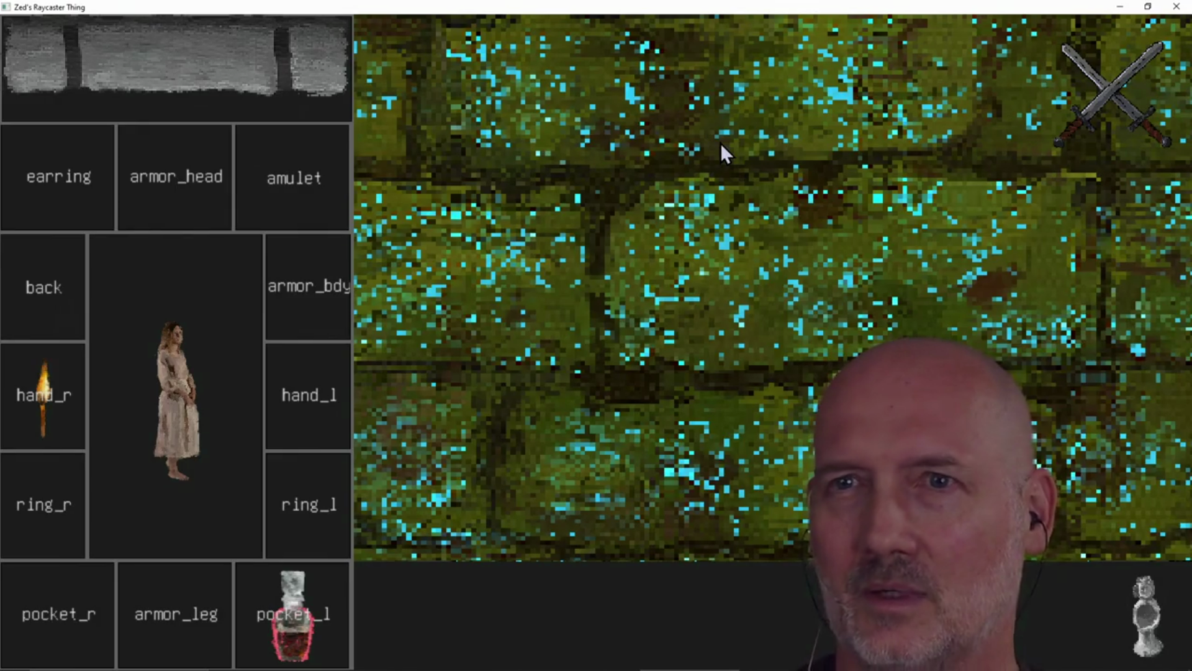
- From the usable items scroll, move the pocket watch to the bottom bar and the potion into hand_l
left_click(224, 67)
left_click(146, 104)
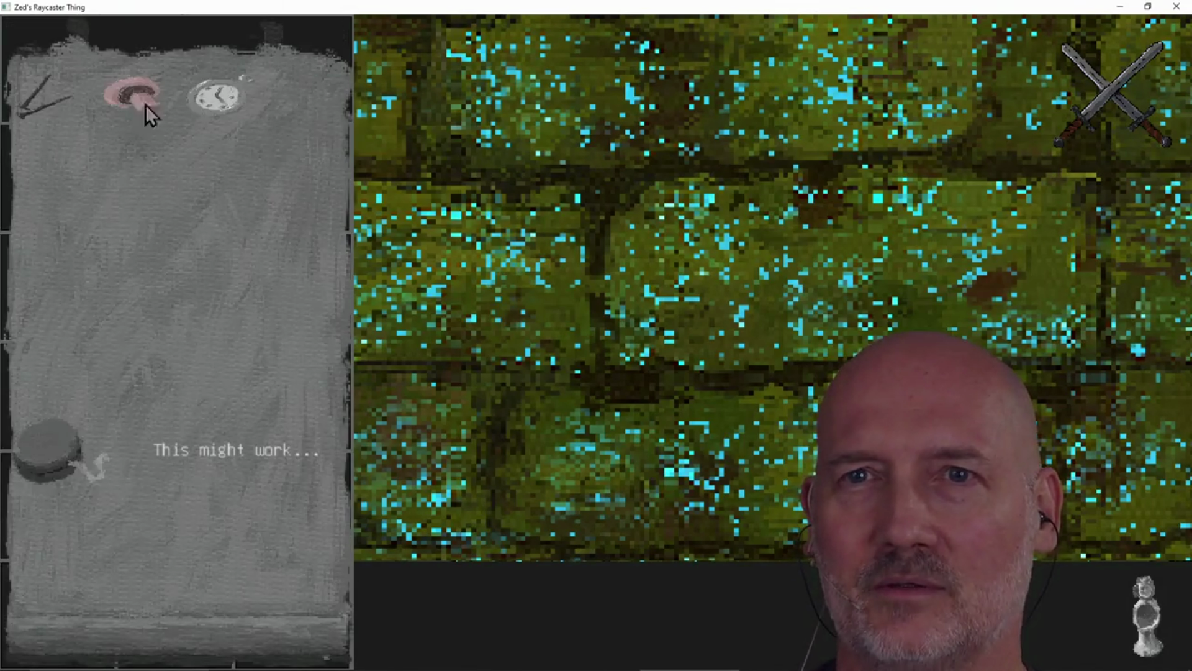
left_click_drag(211, 109, 92, 446)
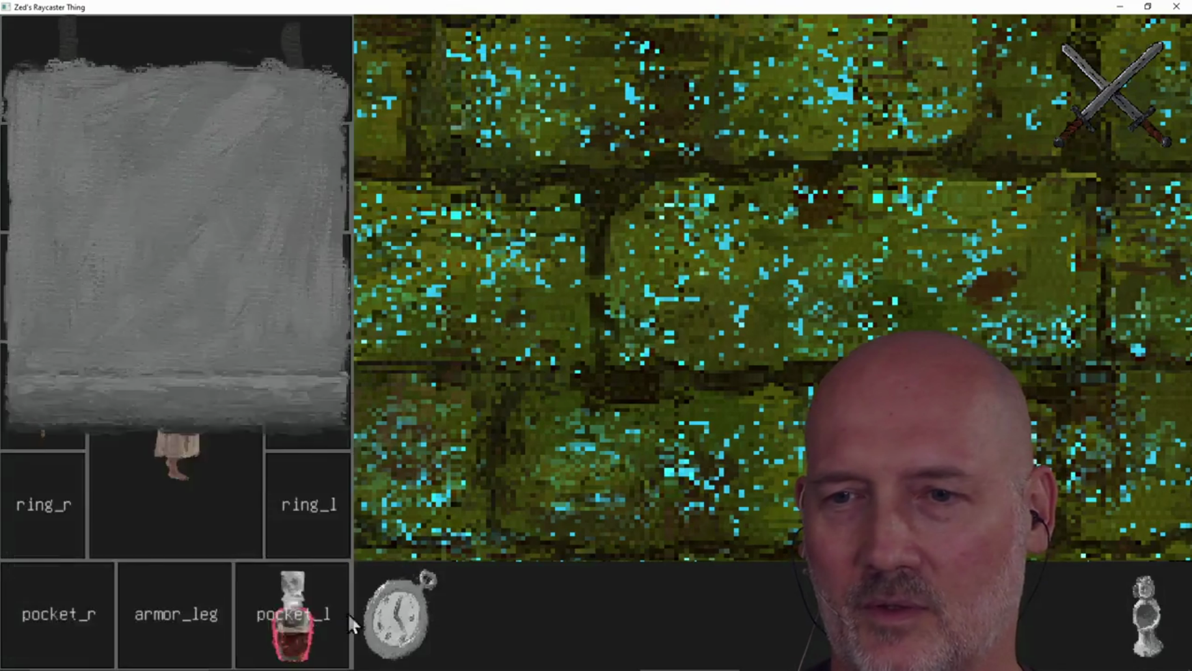
left_click_drag(292, 628, 316, 425)
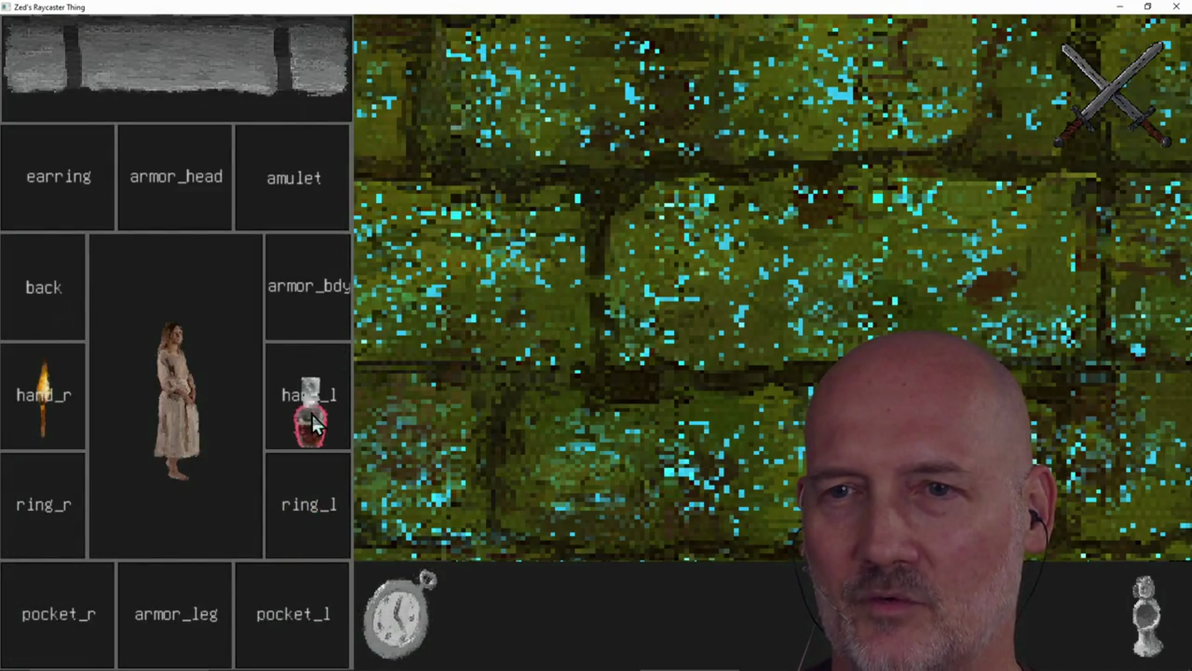
- Kill the knight with lightning, walk the corridor, put a potion in ring_l, then close the game
key("q")
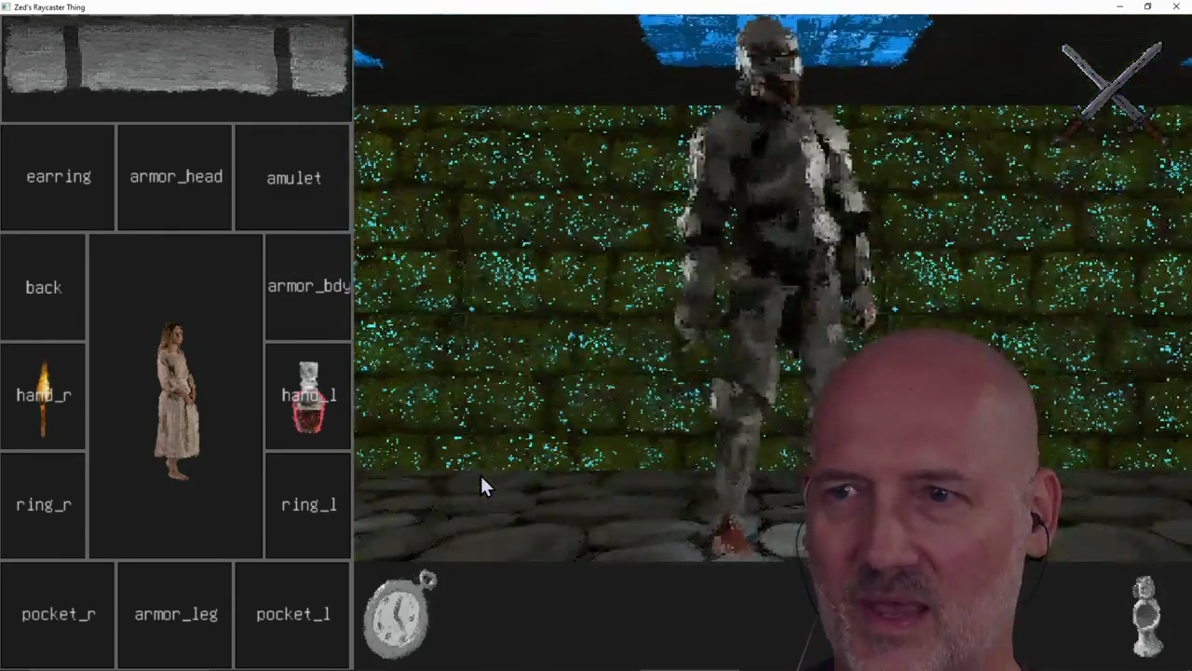
left_click(386, 621)
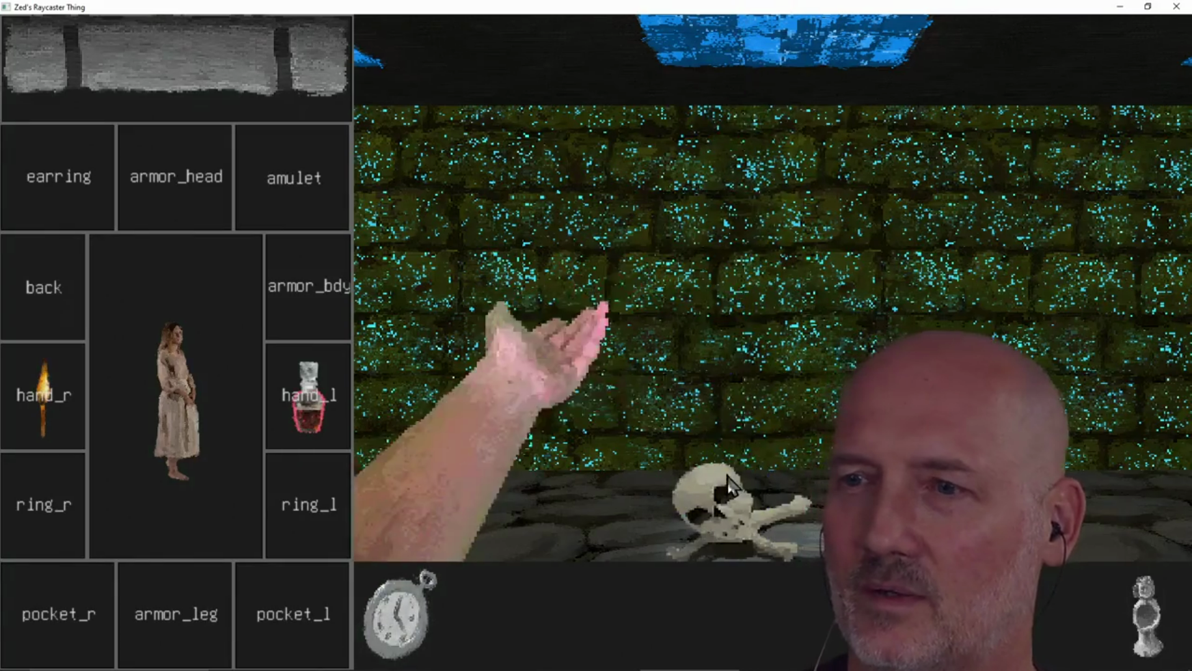
key("w")
key("q")
key("w")
key("w")
key("w")
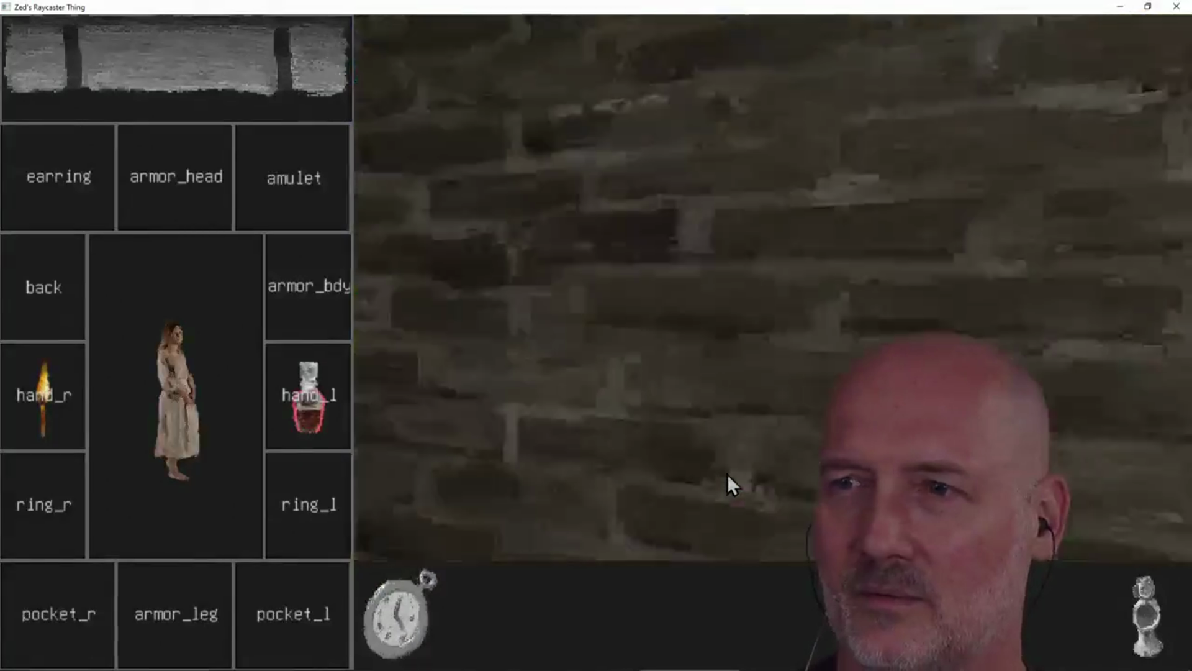
key("q")
mouse_move(770, 475)
left_mouse_down()
mouse_move(799, 473)
mouse_move(288, 549)
left_mouse_up()
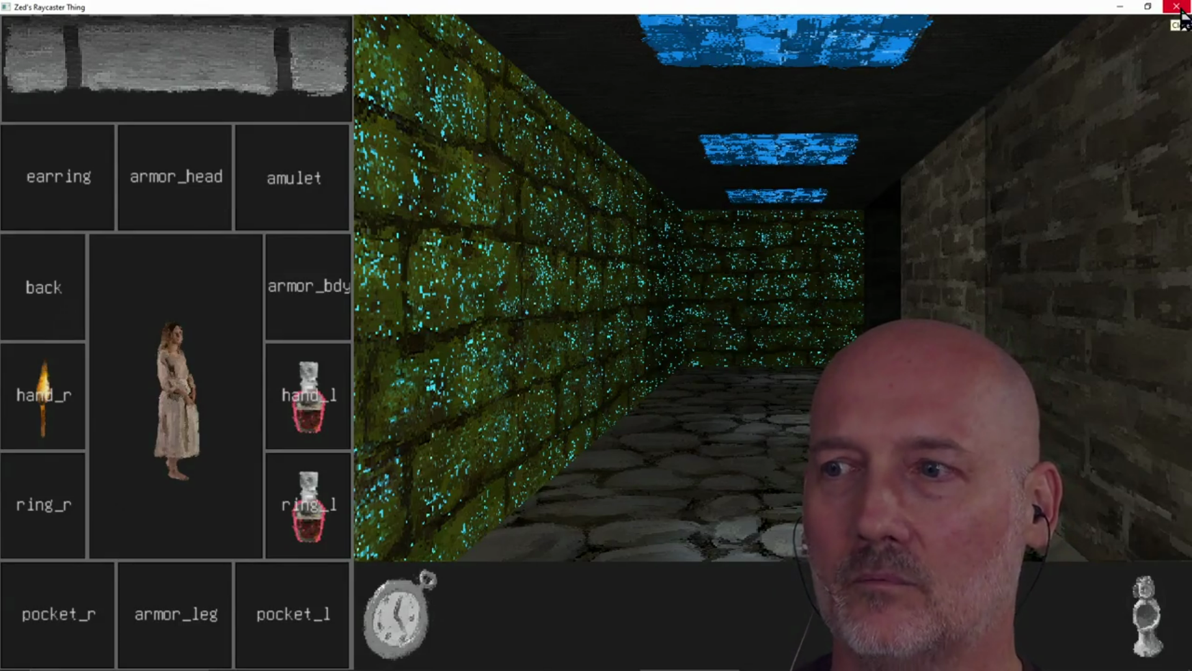
left_click(1179, 8)
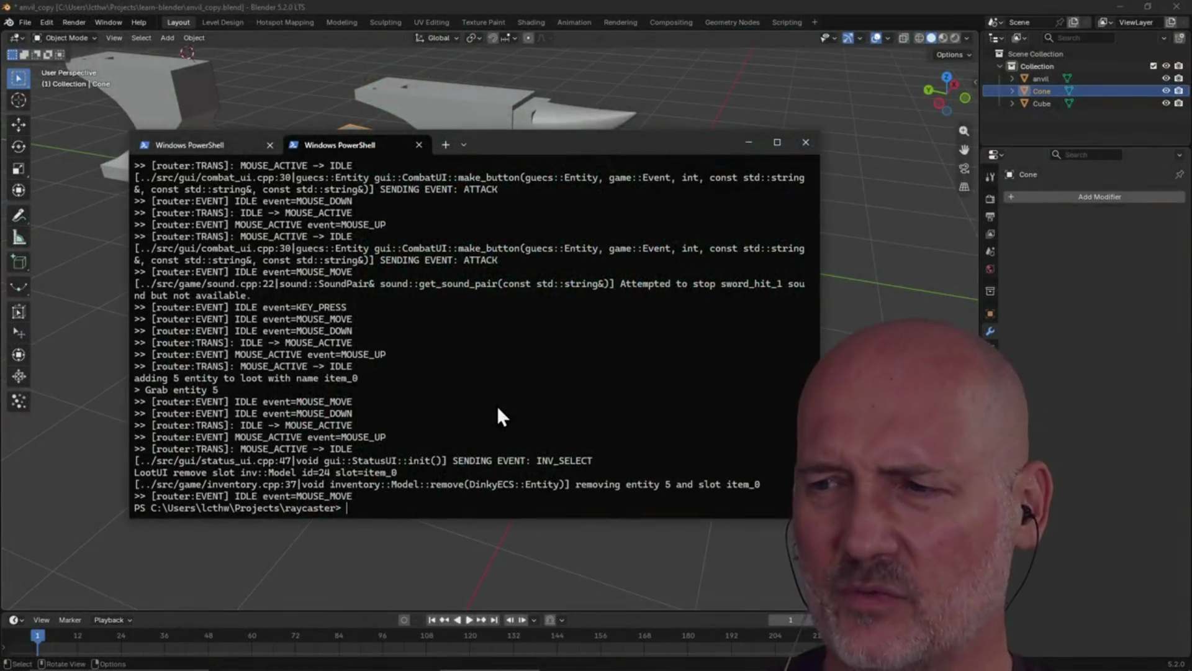
- Run cd ../ and exit to close the raycaster tab, then move the PowerShell window up-left
type("cd ../")
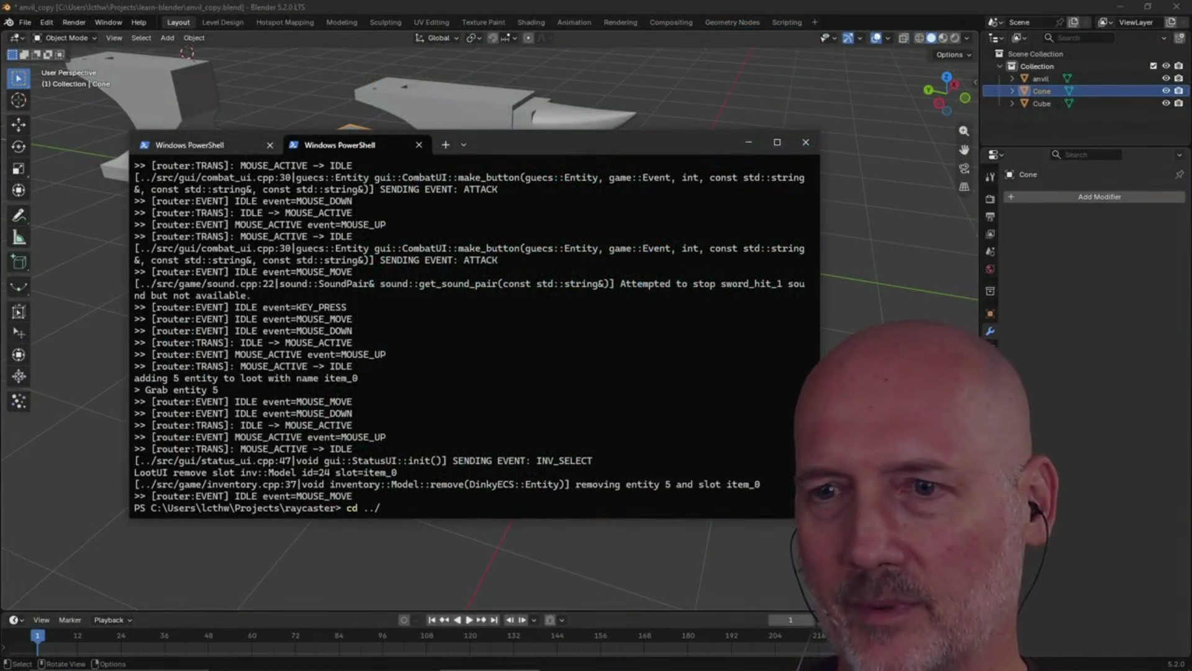
key("Return")
type("it")
key("Return")
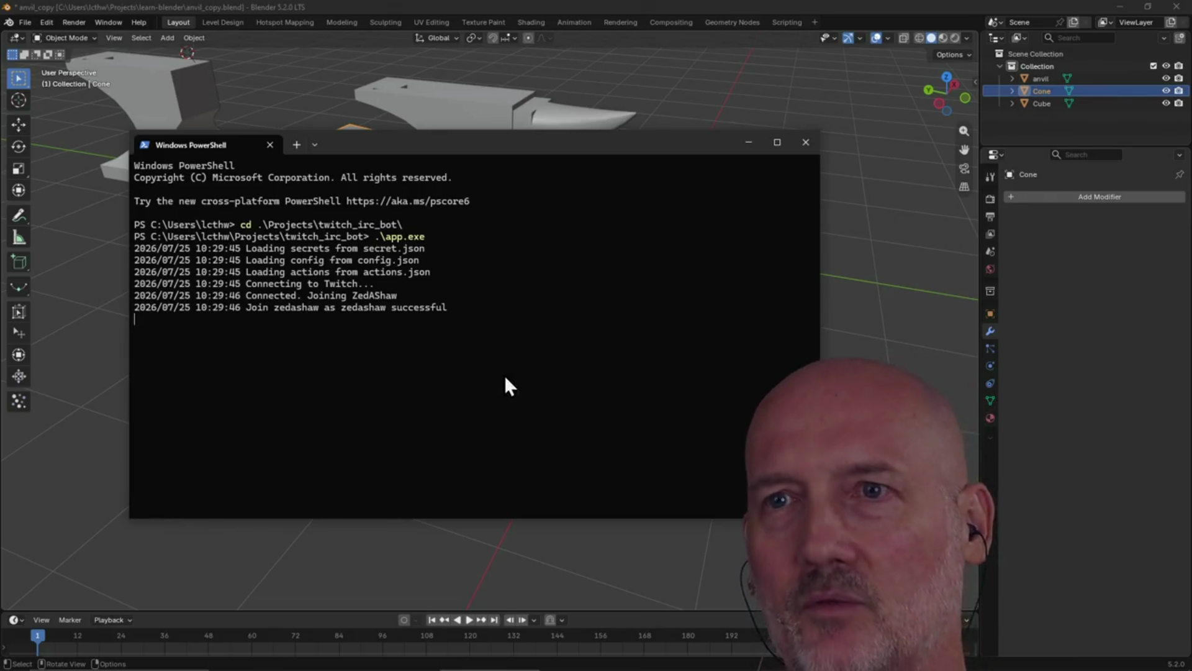
left_click_drag(535, 147, 483, 129)
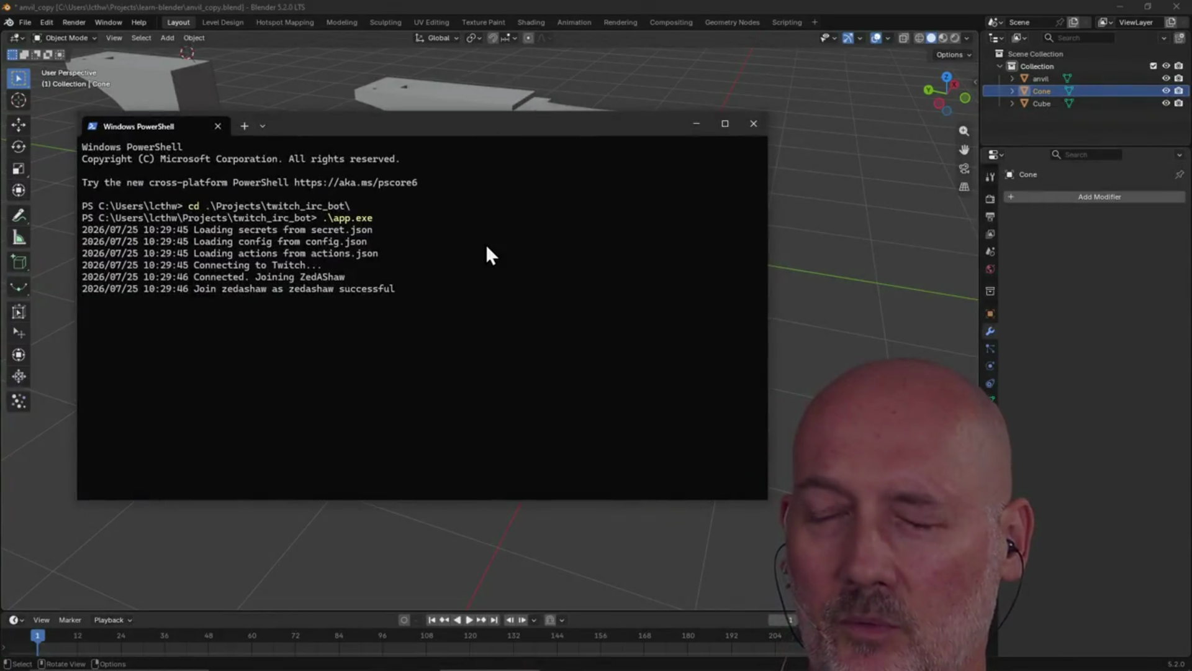